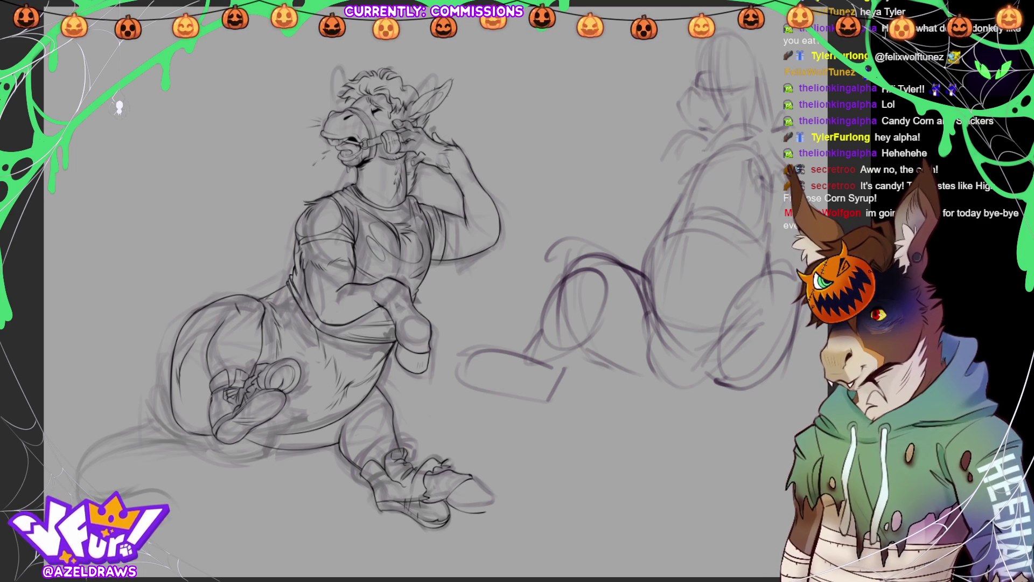
Ink the tail's upper outline, undoing and redrawing the strokes until the edge sits right
scroll(478, 252, "down", 1)
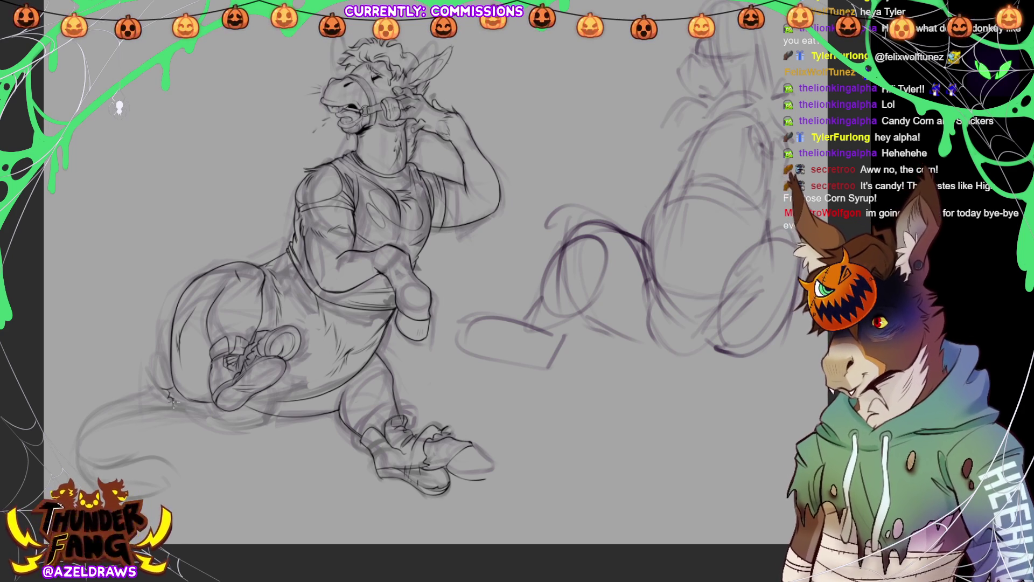
left_click_drag(181, 399, 187, 410)
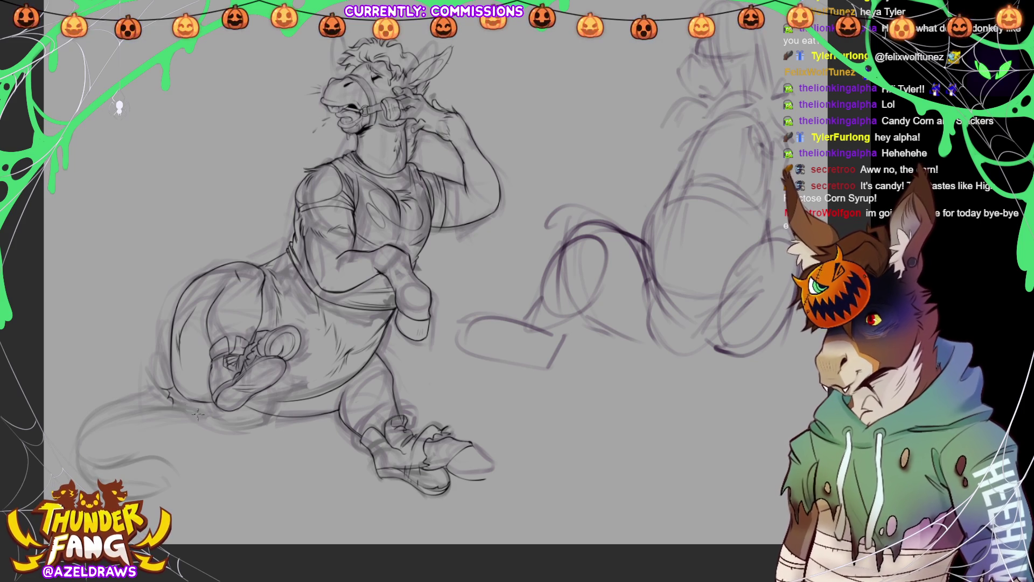
key("ctrl+z")
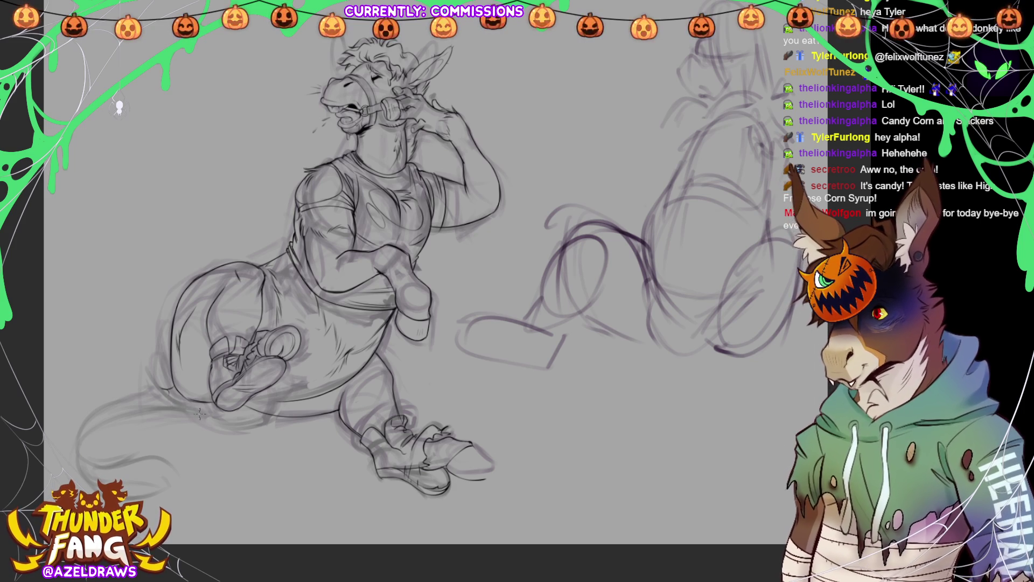
mouse_move(171, 386)
left_mouse_down()
mouse_move(91, 414)
mouse_move(90, 461)
left_mouse_up()
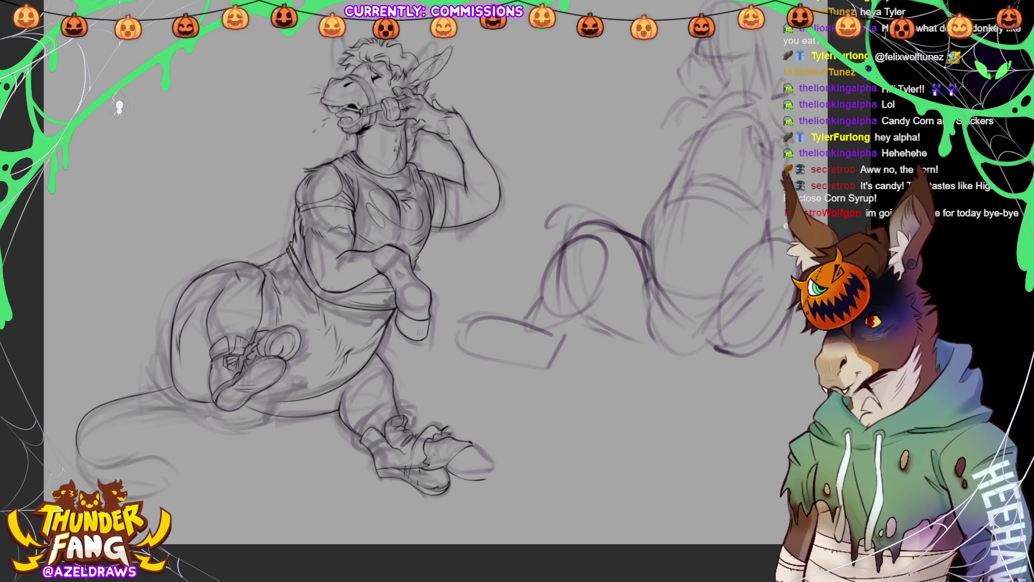
key("ctrl+z")
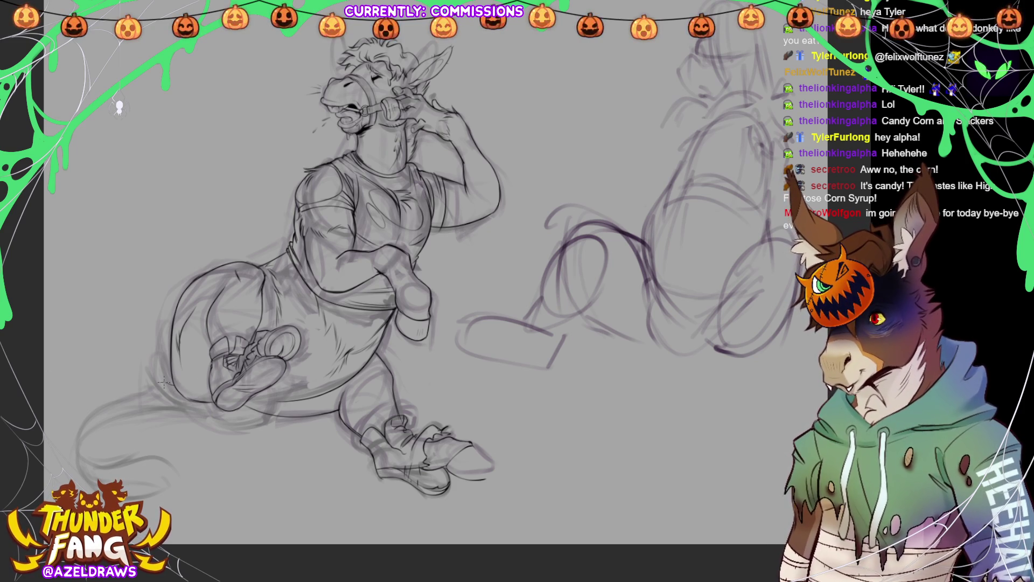
mouse_move(165, 386)
left_mouse_down()
mouse_move(113, 402)
mouse_move(85, 466)
mouse_move(105, 426)
mouse_move(207, 402)
left_mouse_up()
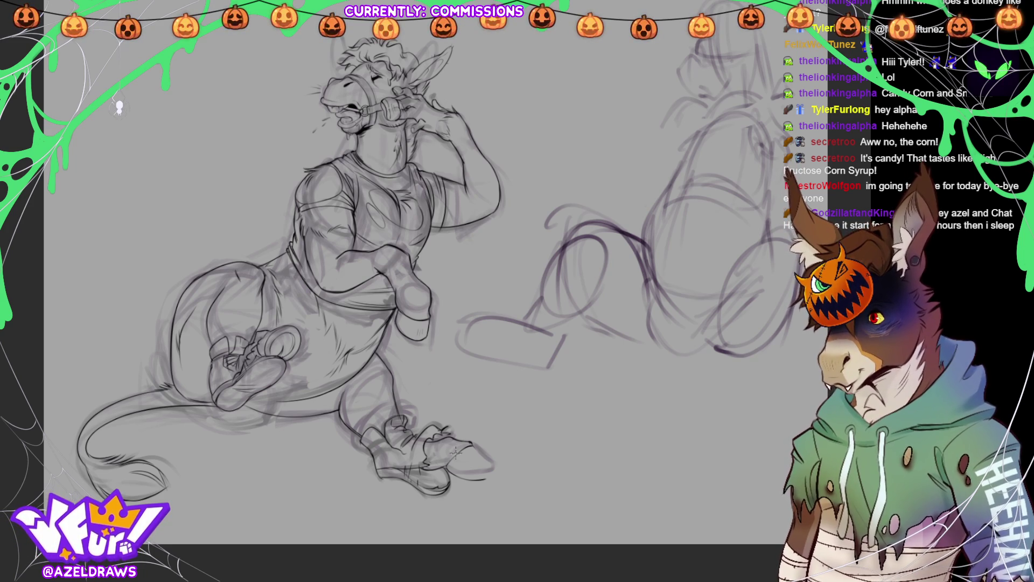
Ink the right hoof's side, bottom and top edges, then hide and reshow the rough sketch
scroll(492, 187, "up", 1)
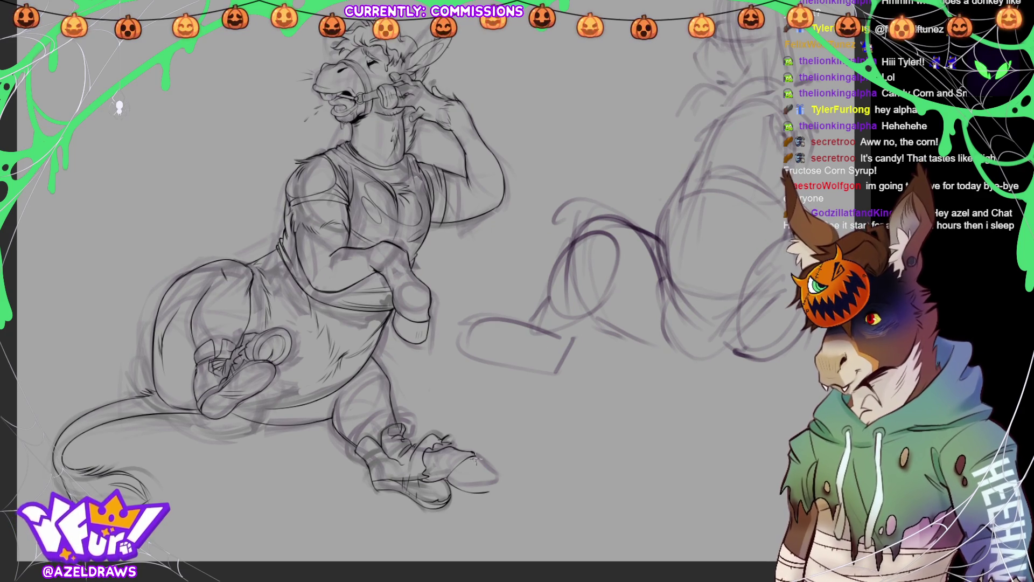
mouse_move(481, 464)
left_mouse_down()
mouse_move(496, 484)
mouse_move(481, 488)
left_mouse_up()
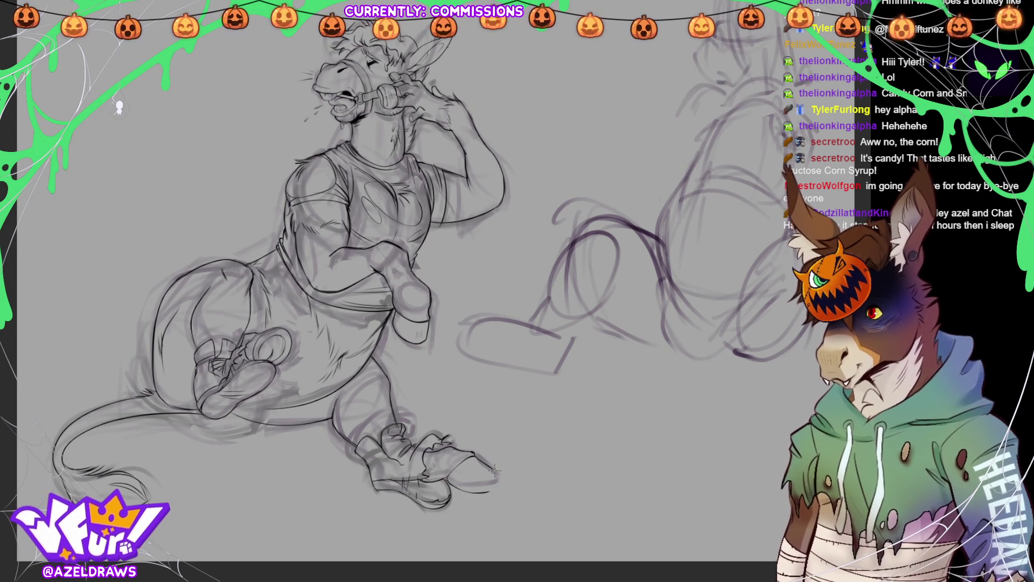
mouse_move(464, 492)
left_mouse_down()
mouse_move(495, 477)
mouse_move(488, 485)
left_mouse_up()
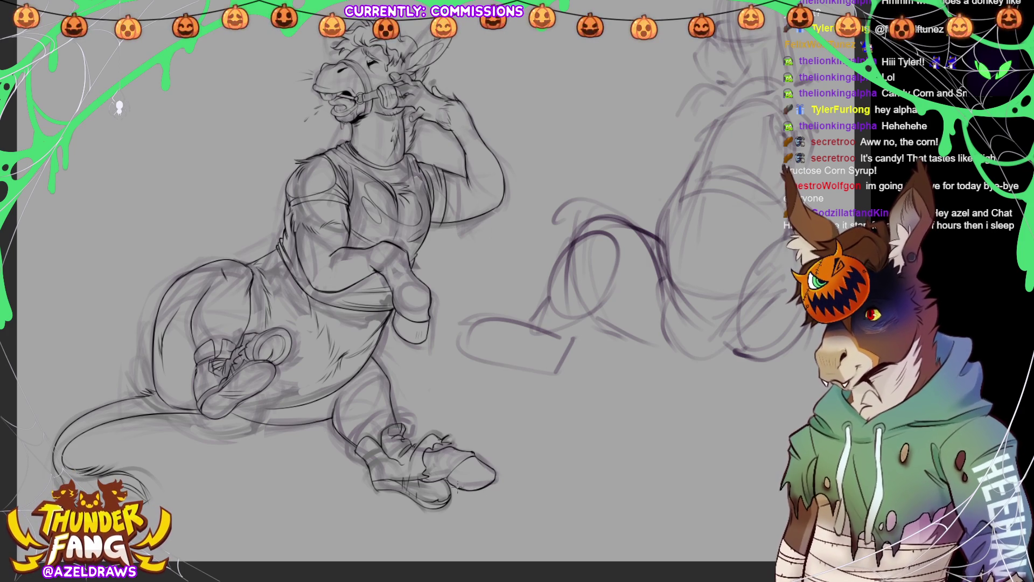
left_click_drag(475, 480, 501, 473)
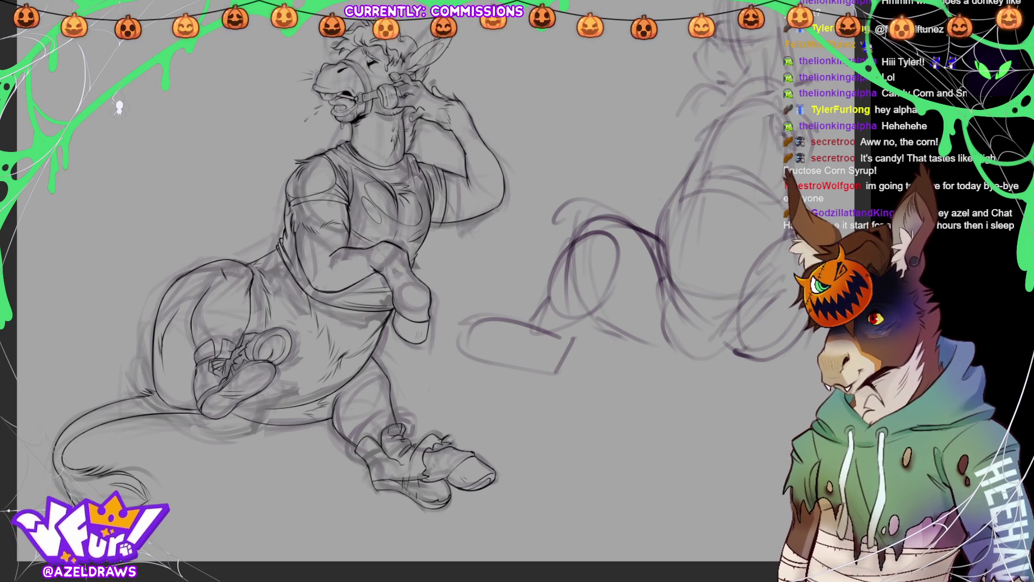
key("ctrl+comma")
key("ctrl+comma")
key("ctrl+comma")
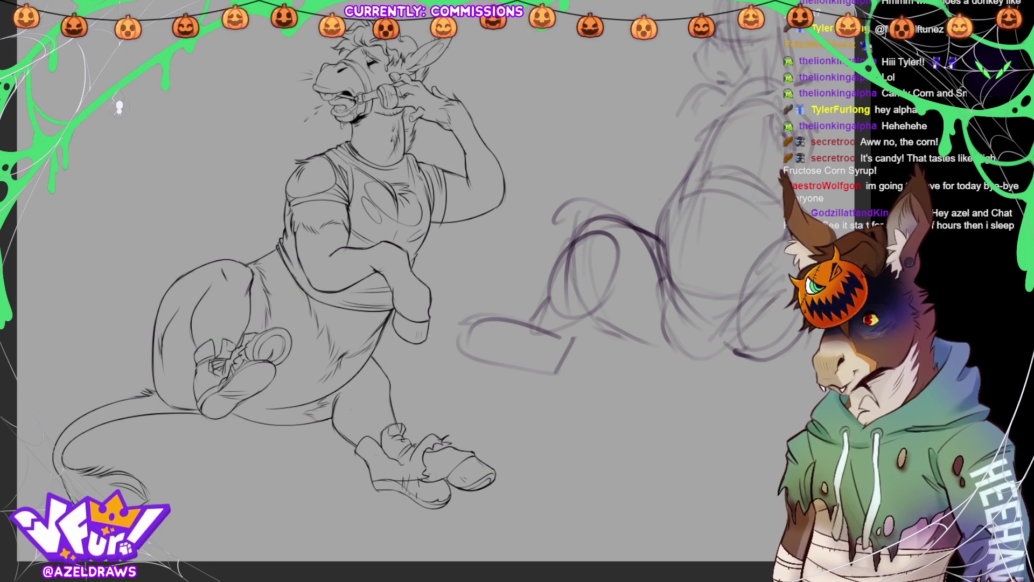
key("ctrl+comma")
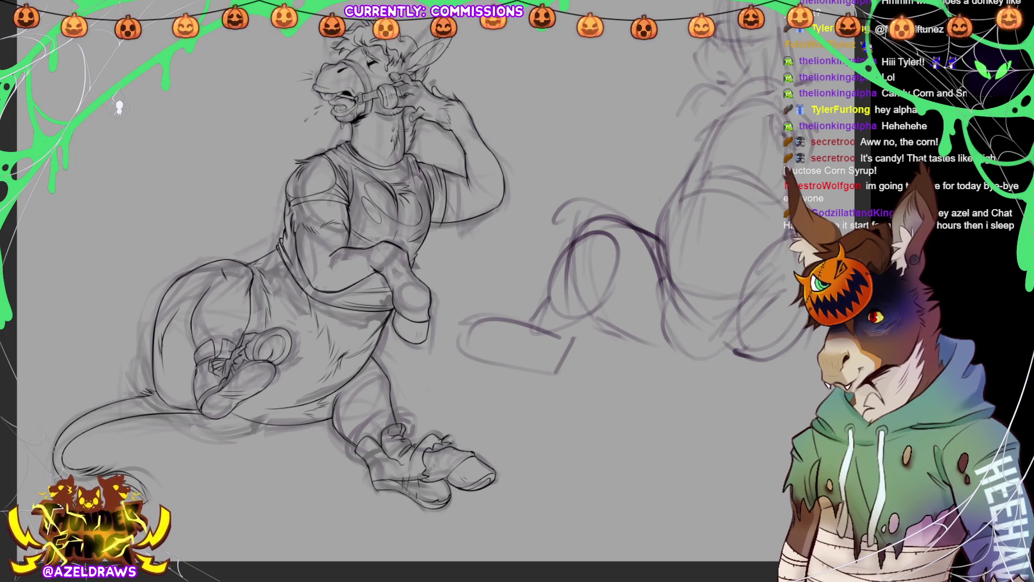
Ink an arching hair tuft on top of the donkey's head, redrawing it once
scroll(377, 215, "up", 5)
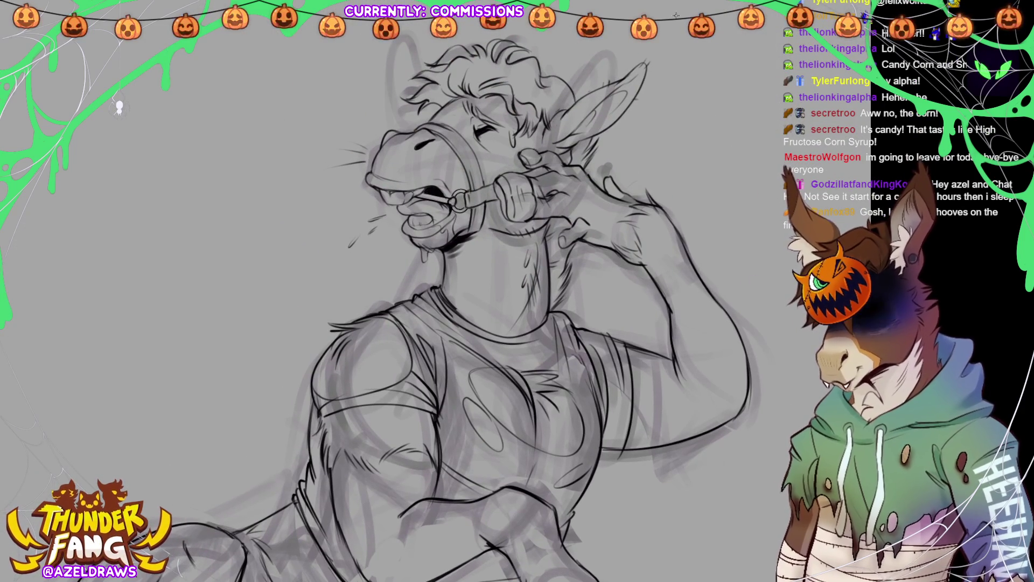
left_click_drag(485, 269, 509, 331)
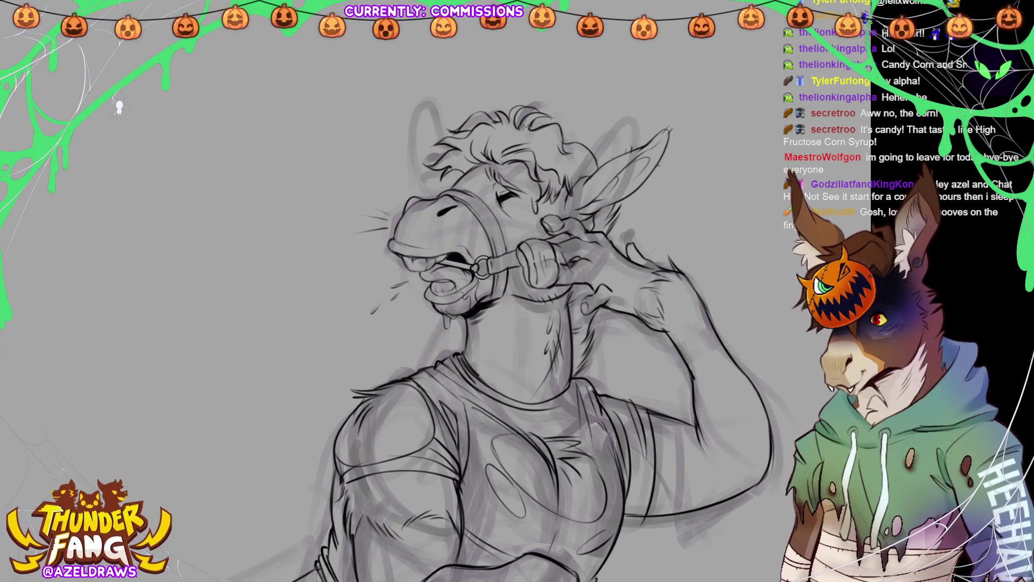
left_click_drag(486, 117, 505, 83)
key("ctrl+z")
mouse_move(488, 120)
left_mouse_down()
mouse_move(506, 79)
mouse_move(519, 125)
left_mouse_up()
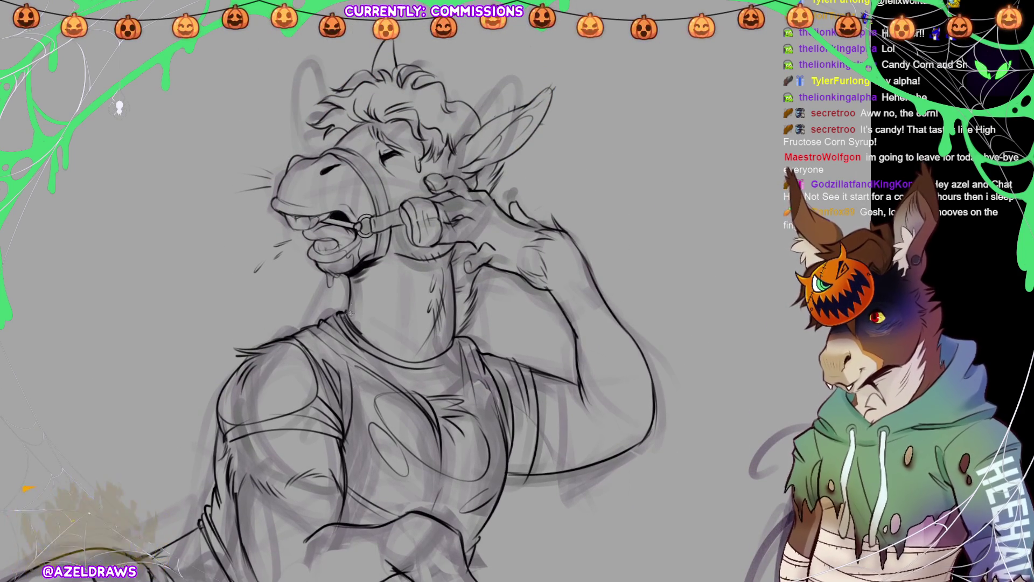
Add fur strokes along the donkey's neck and chin, then zoom out
mouse_move(365, 307)
left_mouse_down()
mouse_move(400, 296)
mouse_move(423, 267)
left_mouse_up()
left_click_drag(359, 302, 371, 299)
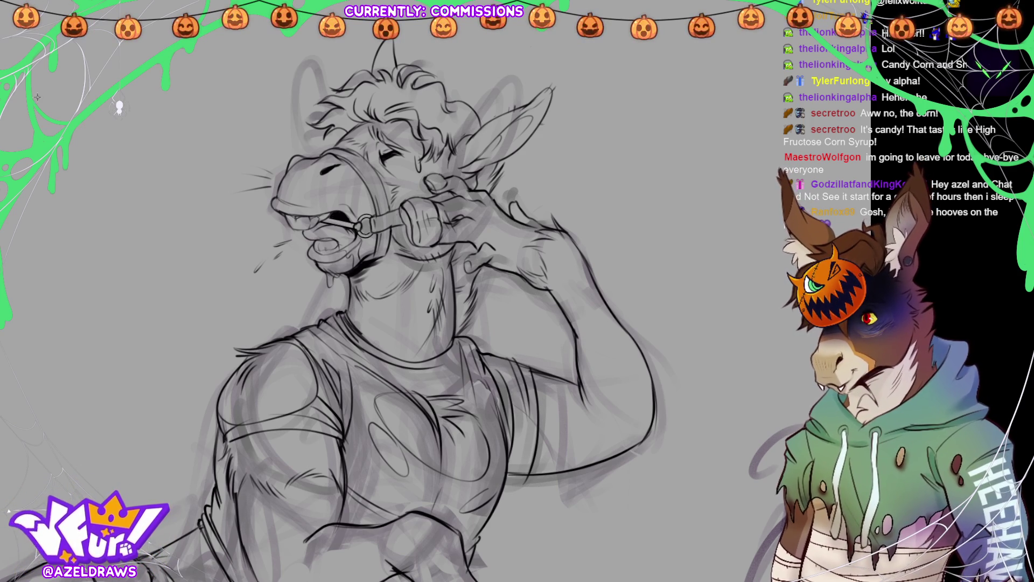
key("ctrl+minus")
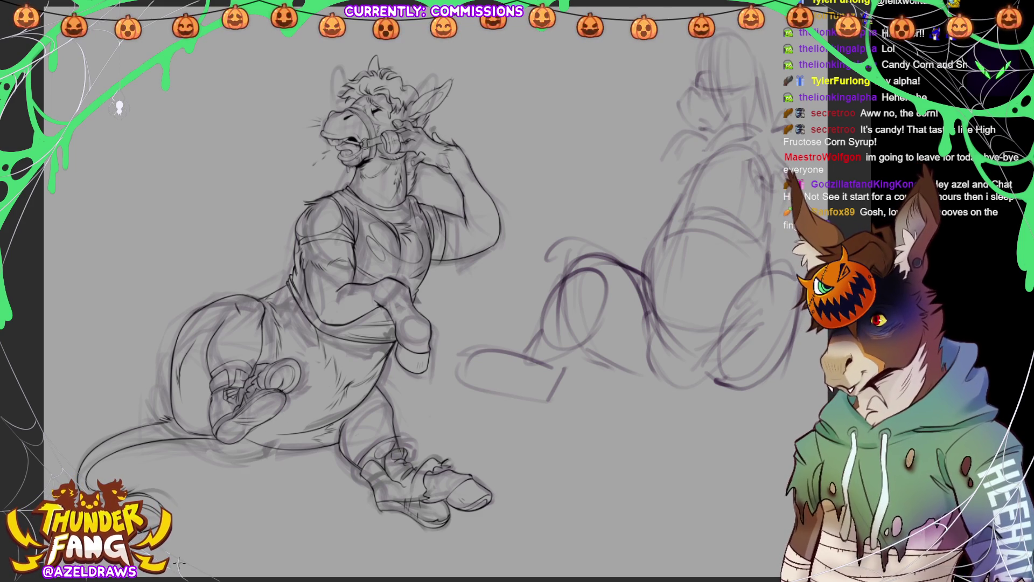
Ink additional lines on the donkey's shoe
mouse_move(389, 474)
left_mouse_down()
mouse_move(417, 449)
mouse_move(402, 474)
mouse_move(391, 481)
mouse_move(385, 472)
mouse_move(403, 483)
mouse_move(410, 472)
mouse_move(405, 491)
mouse_move(420, 466)
mouse_move(381, 469)
left_mouse_up()
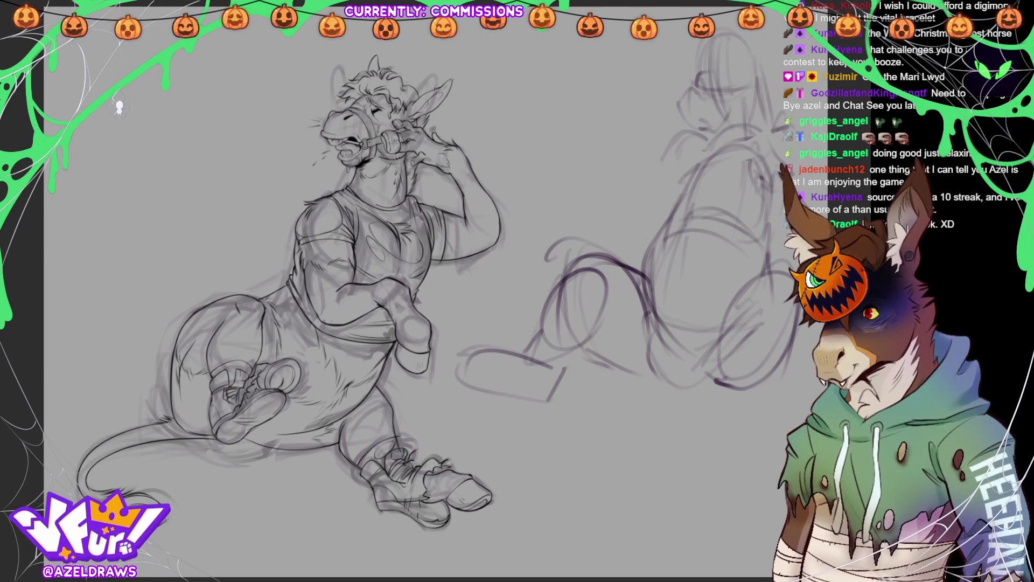
Pan the canvas toward the rough seated sketch on the right
left_click_drag(758, 254, 681, 265)
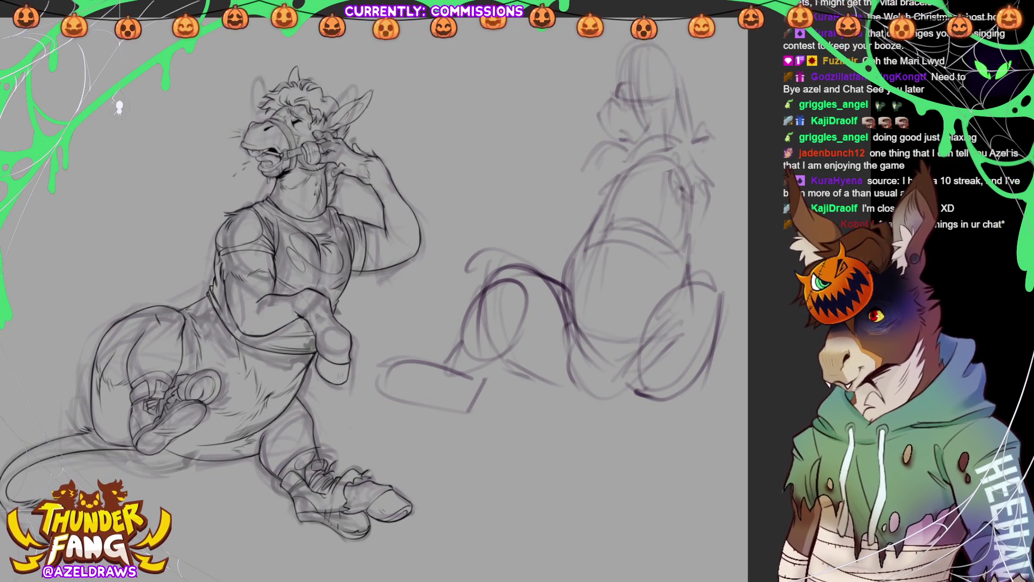
Sketch two oval eyes on the right figure's head, restoring the sketch after an accidental delete
key("Delete")
key("ctrl+z")
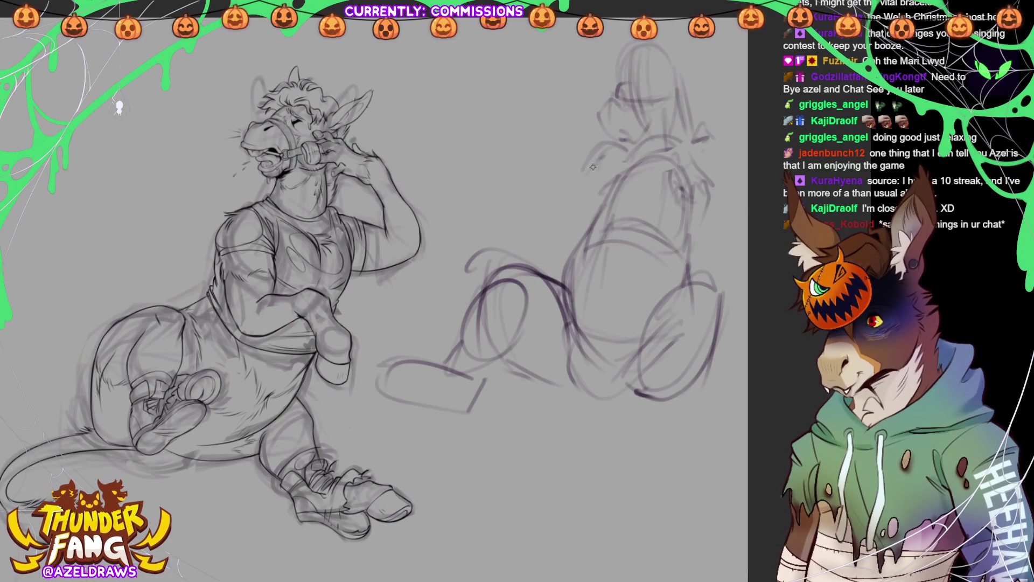
mouse_move(567, 149)
left_mouse_down()
mouse_move(561, 163)
mouse_move(587, 141)
mouse_move(607, 184)
mouse_move(608, 205)
mouse_move(584, 201)
mouse_move(624, 198)
mouse_move(645, 169)
mouse_move(631, 177)
mouse_move(644, 210)
left_mouse_up()
left_click_drag(649, 173, 639, 208)
mouse_move(587, 143)
left_mouse_down()
mouse_move(604, 201)
mouse_move(588, 189)
mouse_move(595, 153)
mouse_move(612, 201)
mouse_move(589, 224)
mouse_move(614, 202)
left_mouse_up()
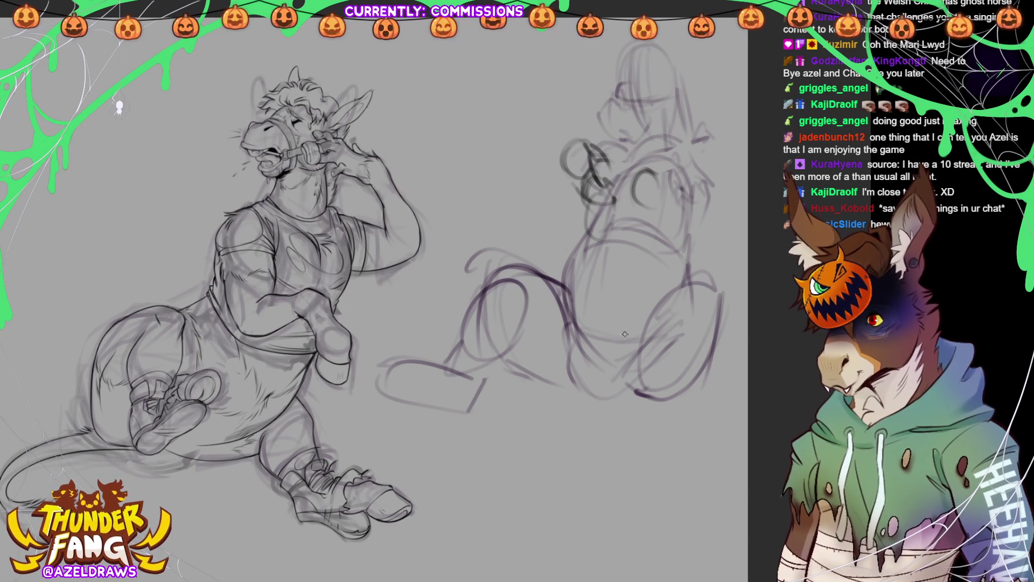
mouse_move(655, 172)
left_mouse_down()
mouse_move(641, 208)
mouse_move(650, 174)
left_mouse_up()
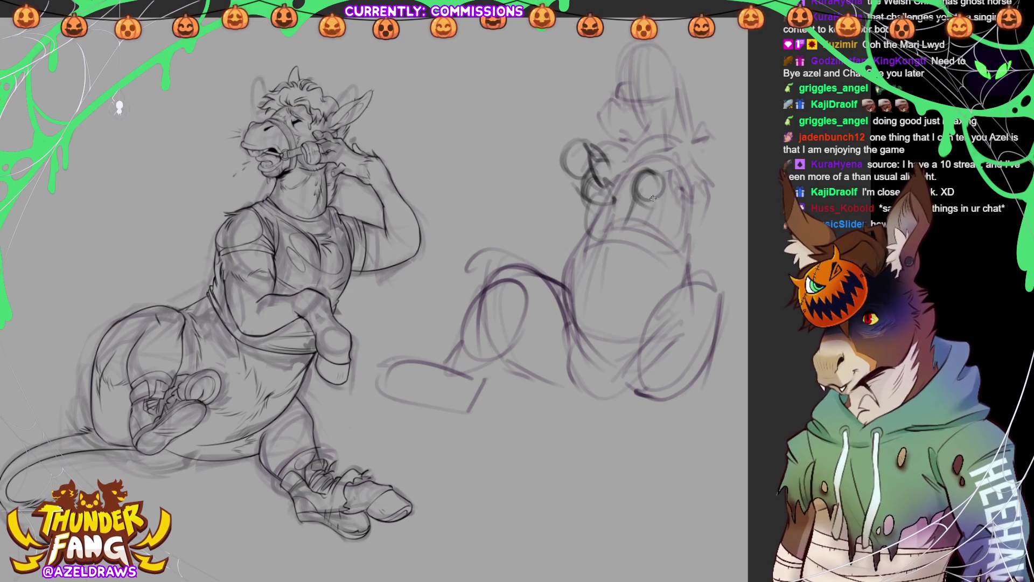
Draw the muzzle and open mouth below the eyes, darken the right eye, and select the mouth
left_click_drag(628, 216, 614, 252)
left_click_drag(614, 253, 634, 265)
mouse_move(619, 216)
left_mouse_down()
mouse_move(618, 275)
mouse_move(612, 253)
mouse_move(642, 255)
mouse_move(606, 273)
mouse_move(615, 280)
mouse_move(641, 238)
left_mouse_up()
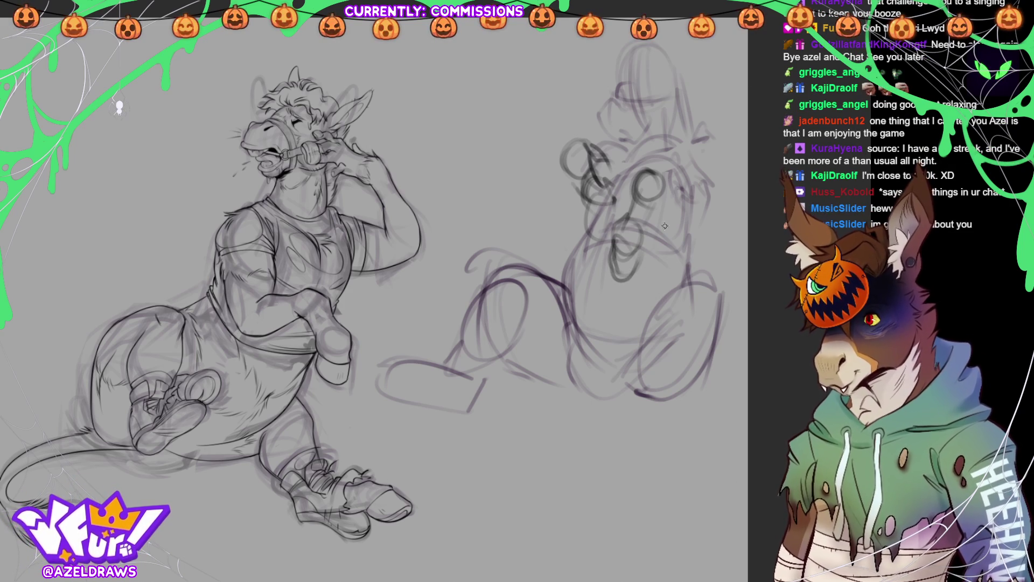
mouse_move(676, 191)
left_mouse_down()
mouse_move(658, 168)
mouse_move(672, 185)
left_mouse_up()
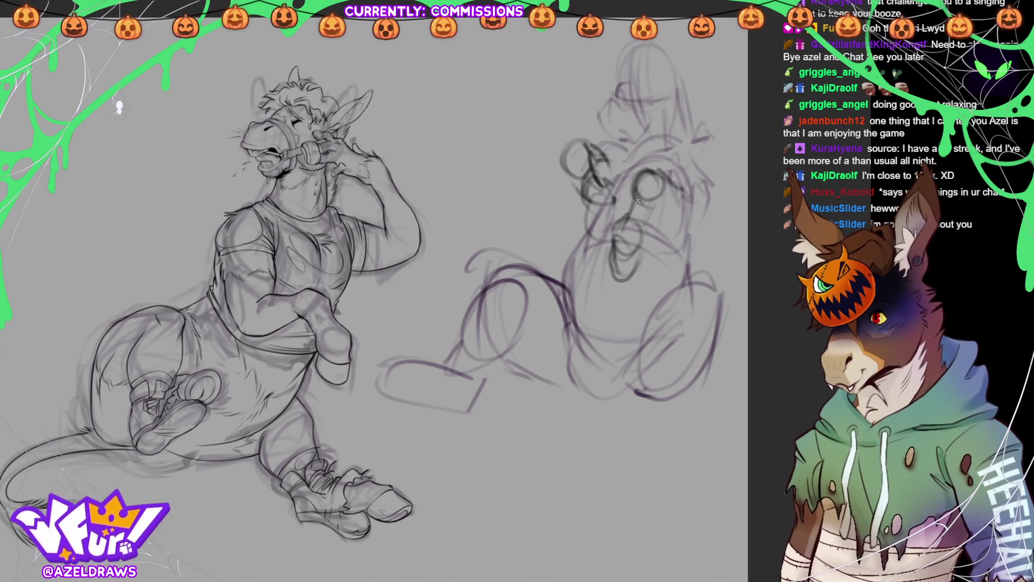
mouse_move(636, 213)
left_mouse_down()
mouse_move(653, 232)
mouse_move(649, 224)
left_mouse_up()
left_click(660, 309)
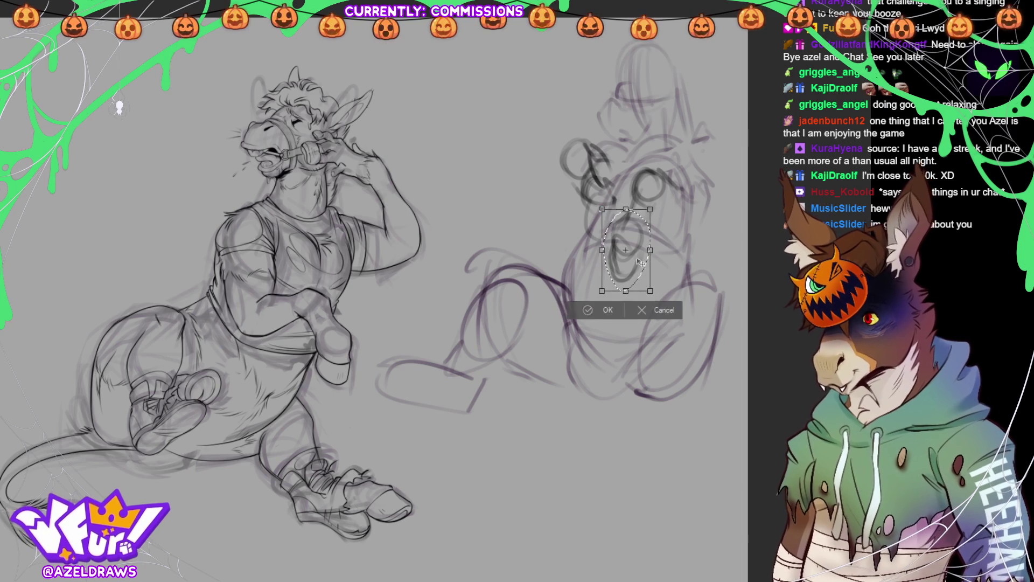
Apply the mouth's adjusted position, deselect it, and begin reworking the muzzle strokes
left_click(589, 301)
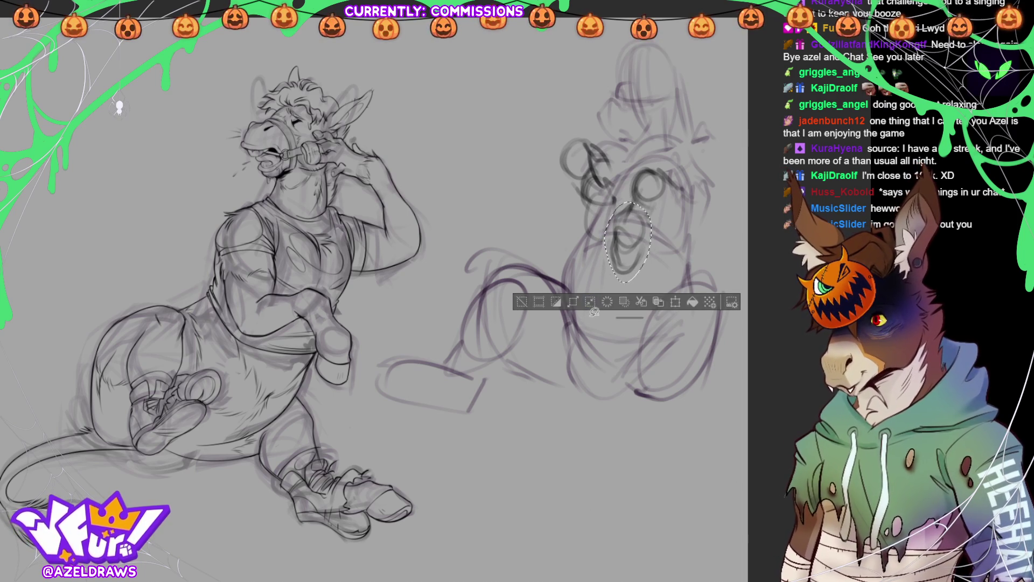
left_click(521, 300)
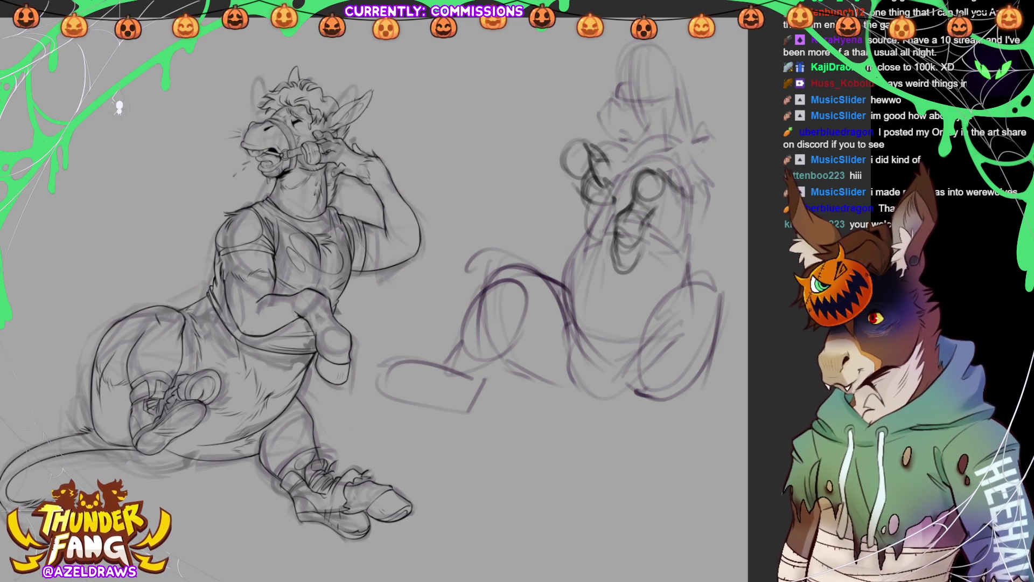
left_click_drag(646, 222, 638, 241)
Refine the right figure's muzzle, ear arc, head side and chest-shoulder line
mouse_move(622, 214)
left_mouse_down()
mouse_move(616, 258)
mouse_move(628, 267)
mouse_move(644, 239)
mouse_move(617, 242)
mouse_move(633, 252)
left_mouse_up()
mouse_move(659, 202)
left_mouse_down()
mouse_move(645, 219)
mouse_move(652, 213)
mouse_move(678, 233)
mouse_move(692, 222)
left_mouse_up()
left_click_drag(649, 168, 680, 192)
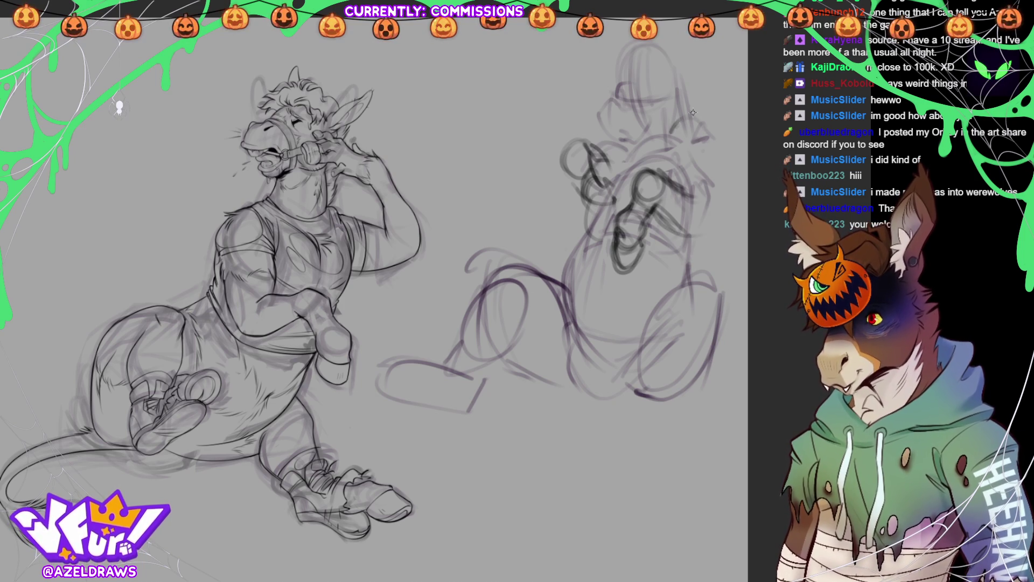
mouse_move(670, 135)
left_mouse_down()
mouse_move(683, 124)
mouse_move(712, 151)
mouse_move(668, 152)
mouse_move(716, 133)
mouse_move(662, 137)
mouse_move(705, 132)
mouse_move(702, 167)
mouse_move(674, 186)
left_mouse_up()
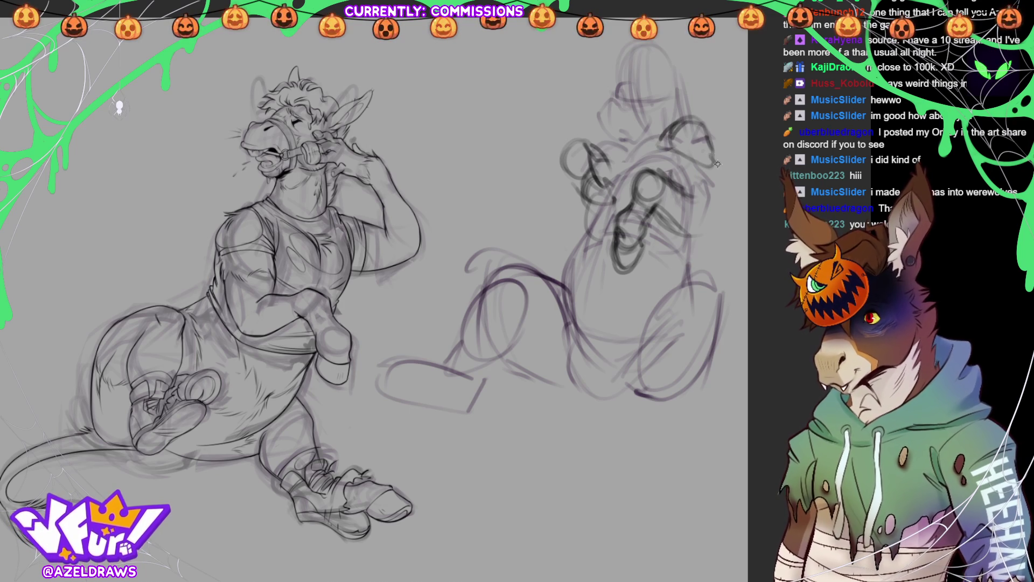
left_click_drag(709, 141, 723, 194)
mouse_move(700, 240)
left_mouse_down()
mouse_move(678, 227)
mouse_move(708, 240)
left_mouse_up()
mouse_move(670, 186)
left_mouse_down()
mouse_move(718, 205)
mouse_move(703, 240)
left_mouse_up()
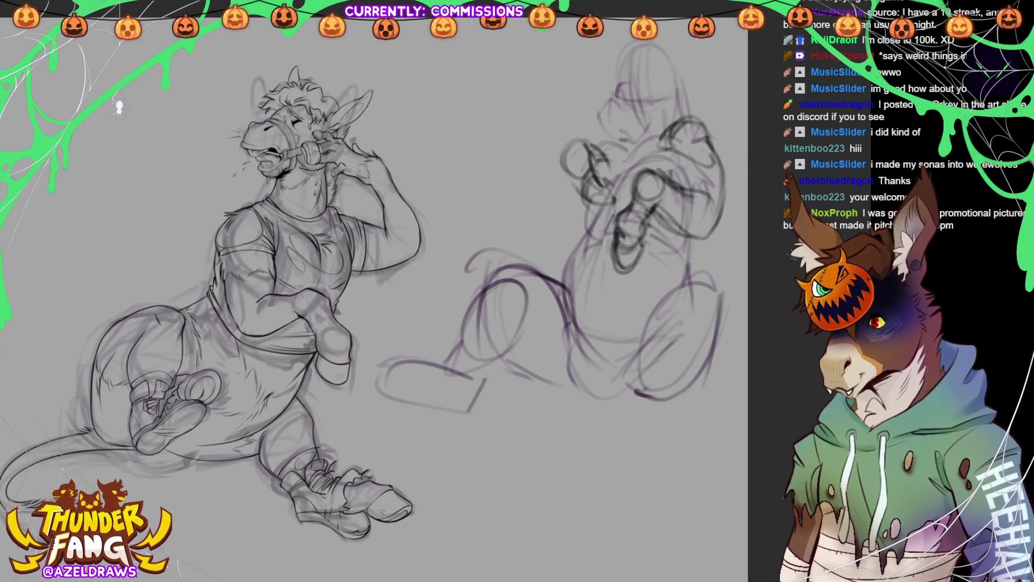
Transform the whole right sketch, shifting it down and to the left
key("ctrl+t")
left_click_drag(629, 348, 622, 371)
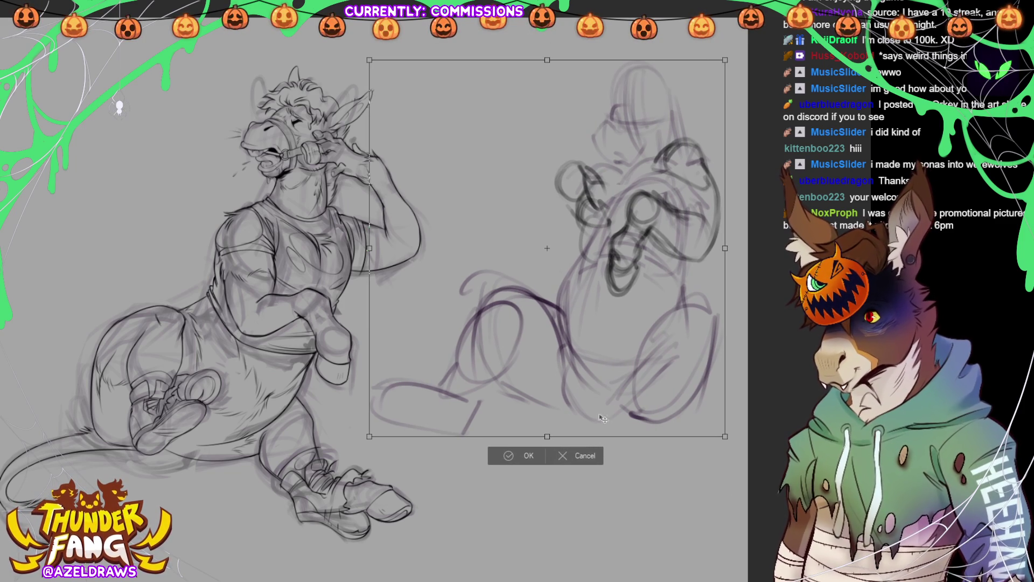
left_click_drag(553, 400, 545, 410)
left_click(503, 468)
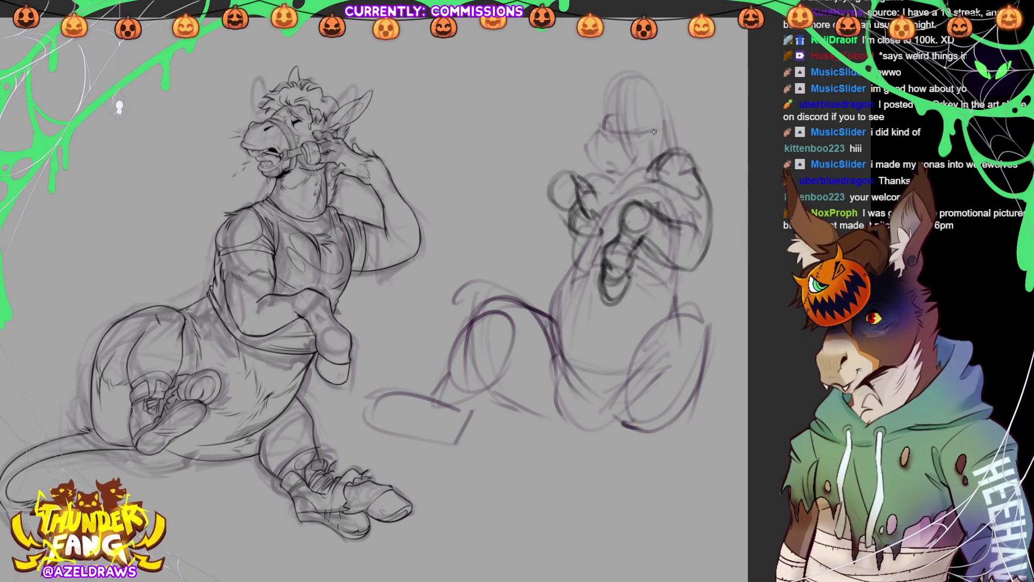
Draw darker pencil strokes for the right figure's left arm, hand, side and torso
mouse_move(560, 178)
left_mouse_down()
mouse_move(540, 195)
mouse_move(537, 224)
left_mouse_up()
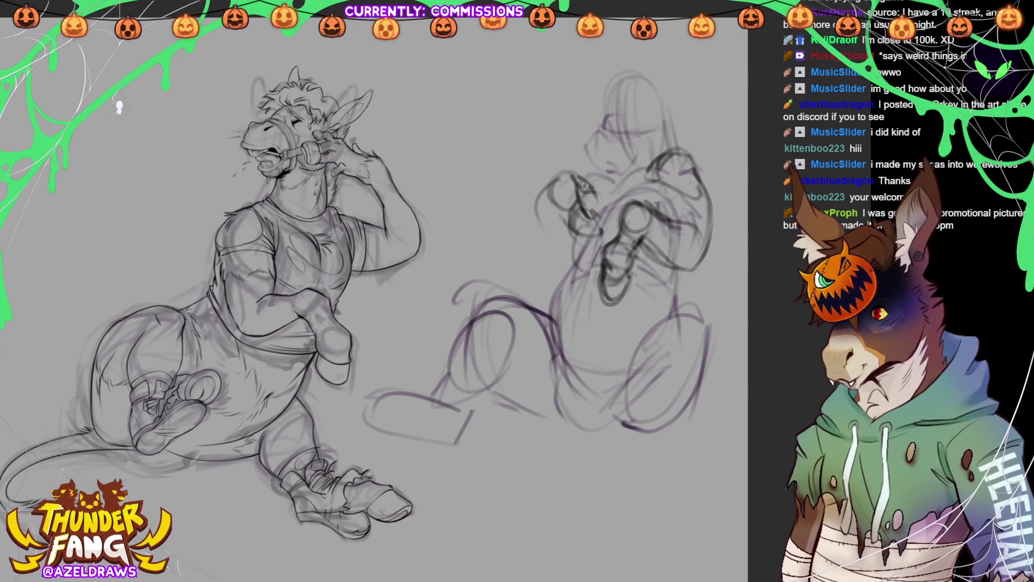
left_click_drag(582, 189, 618, 178)
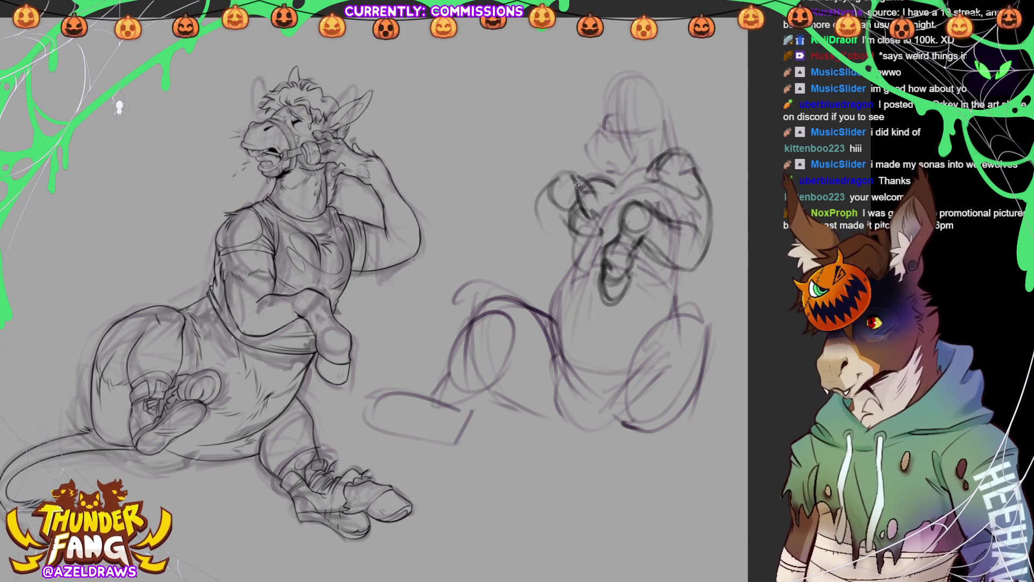
mouse_move(534, 197)
left_mouse_down()
mouse_move(533, 213)
mouse_move(565, 254)
left_mouse_up()
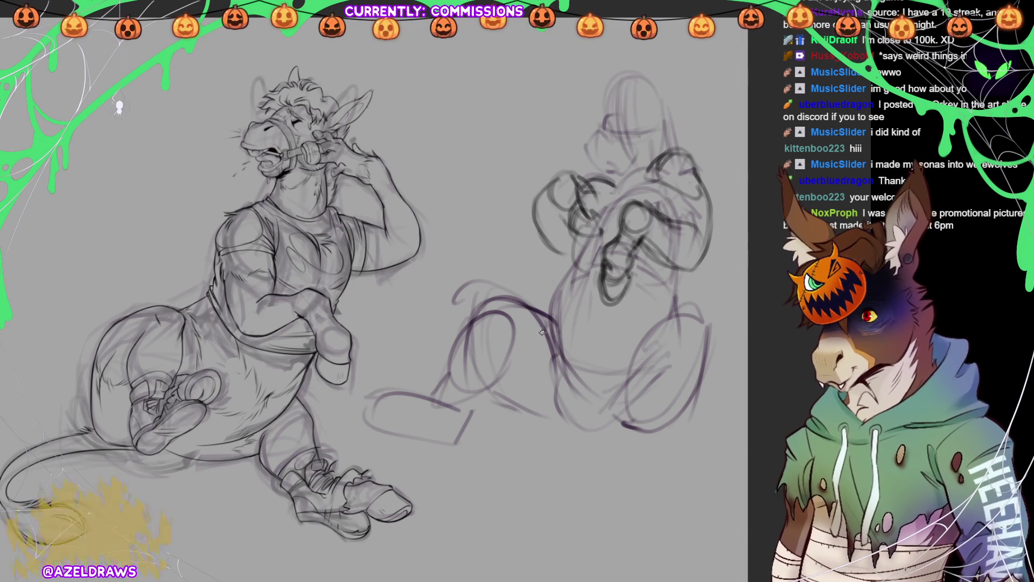
mouse_move(533, 204)
left_mouse_down()
mouse_move(557, 248)
mouse_move(568, 237)
mouse_move(568, 248)
left_mouse_up()
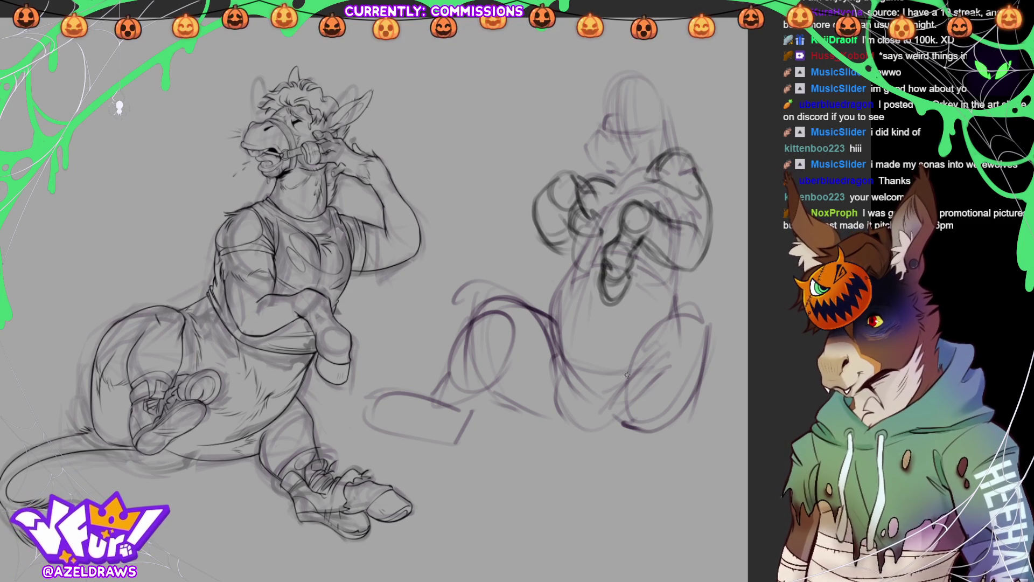
mouse_move(571, 240)
left_mouse_down()
mouse_move(594, 260)
mouse_move(606, 235)
left_mouse_up()
mouse_move(556, 180)
left_mouse_down()
mouse_move(603, 236)
mouse_move(574, 221)
left_mouse_up()
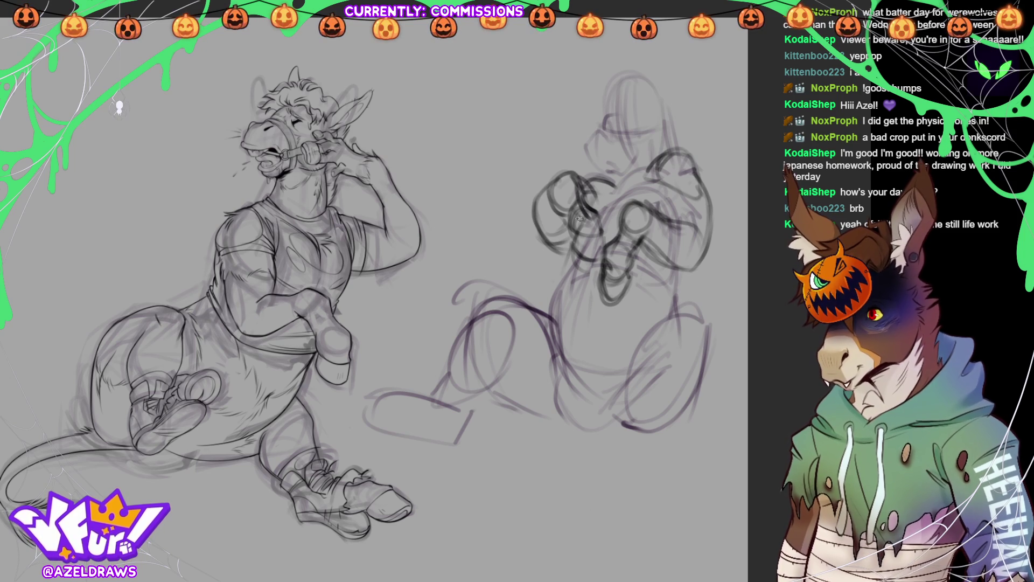
left_click_drag(595, 200, 579, 276)
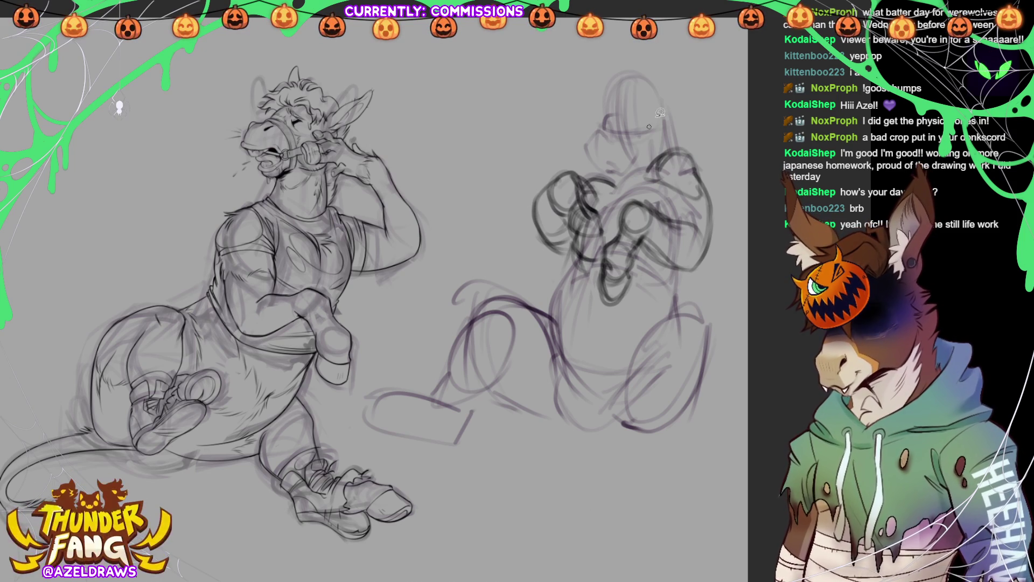
Lasso the right figure's sketched head, move it up and slightly left, then deselect
mouse_move(661, 74)
left_mouse_down()
mouse_move(601, 84)
mouse_move(590, 170)
mouse_move(677, 140)
mouse_move(682, 82)
left_mouse_up()
key("ctrl+t")
left_click_drag(643, 146, 639, 144)
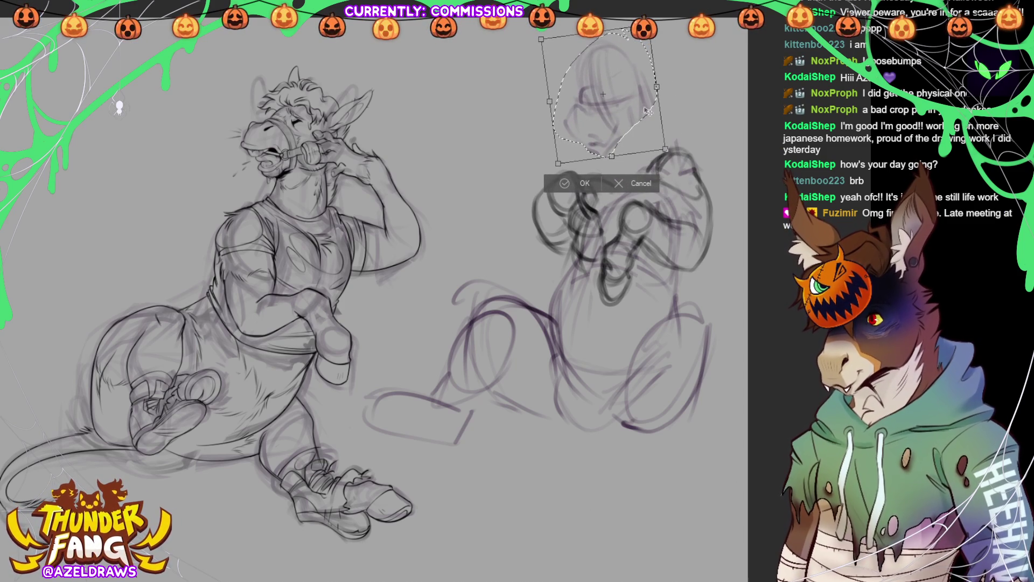
left_click(557, 183)
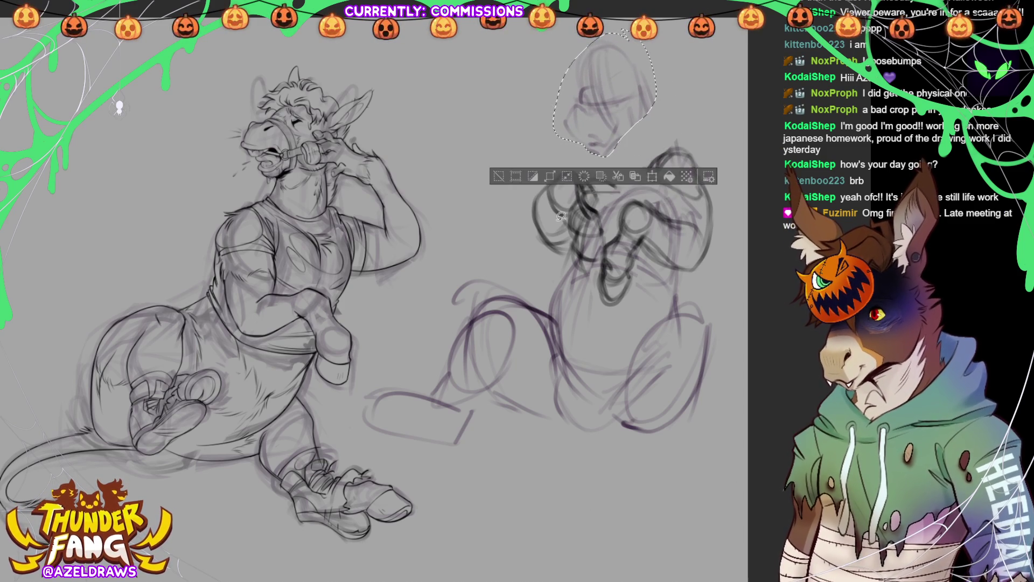
left_click(497, 179)
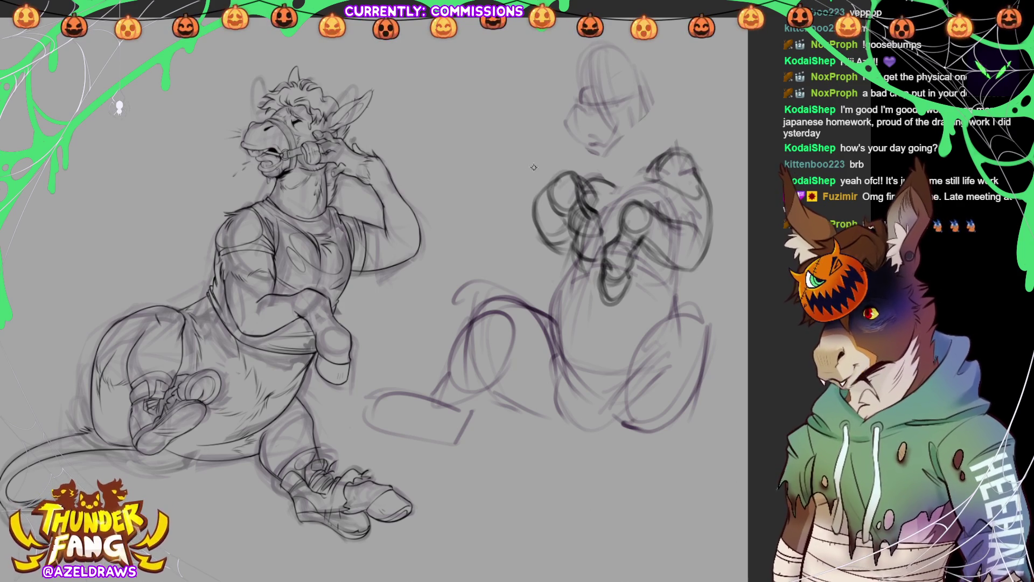
Redraw the moved head, shoulder and torso contours of the second figure with firmer strokes
mouse_move(596, 72)
left_mouse_down()
mouse_move(567, 128)
mouse_move(572, 108)
mouse_move(576, 127)
mouse_move(601, 139)
mouse_move(592, 133)
mouse_move(599, 155)
mouse_move(590, 126)
mouse_move(565, 141)
mouse_move(581, 158)
mouse_move(620, 132)
mouse_move(615, 125)
mouse_move(594, 154)
mouse_move(612, 143)
mouse_move(603, 175)
mouse_move(608, 153)
mouse_move(607, 163)
left_mouse_up()
left_click_drag(649, 88, 671, 148)
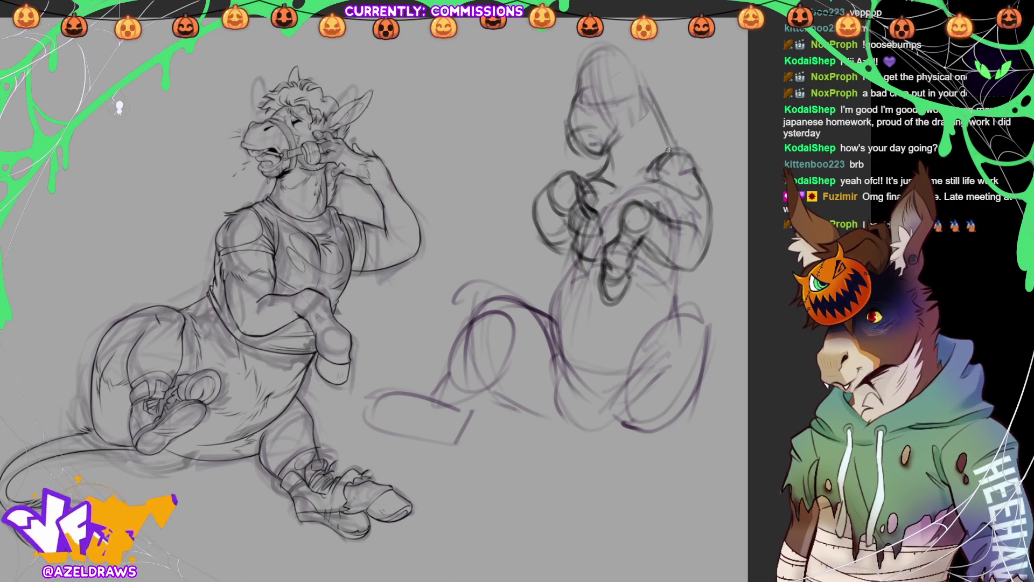
left_click_drag(654, 107, 670, 153)
left_click_drag(679, 222, 660, 304)
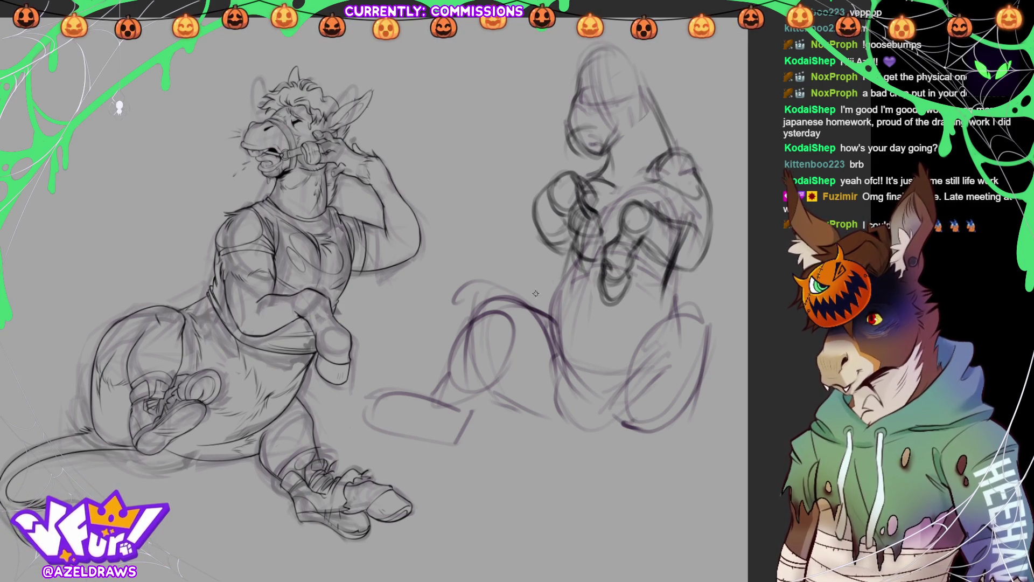
left_click_drag(570, 249, 552, 302)
left_click_drag(577, 222, 545, 367)
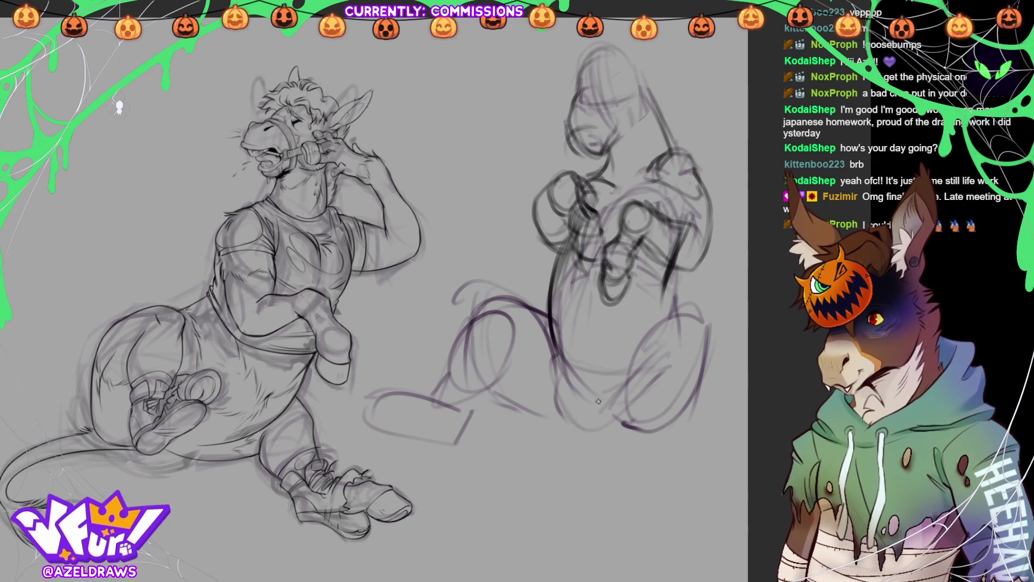
left_click_drag(547, 326, 579, 385)
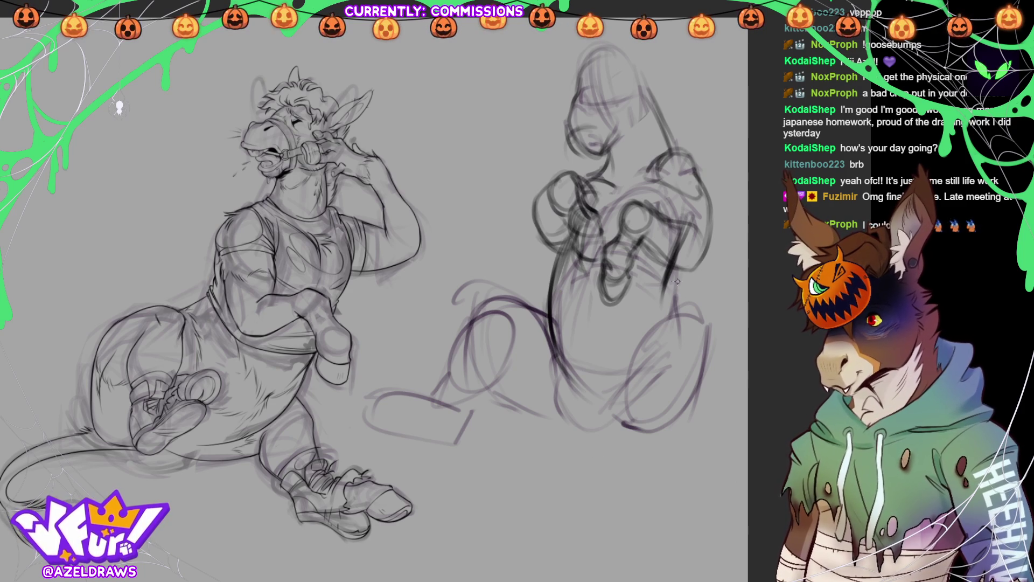
left_click_drag(668, 274, 666, 317)
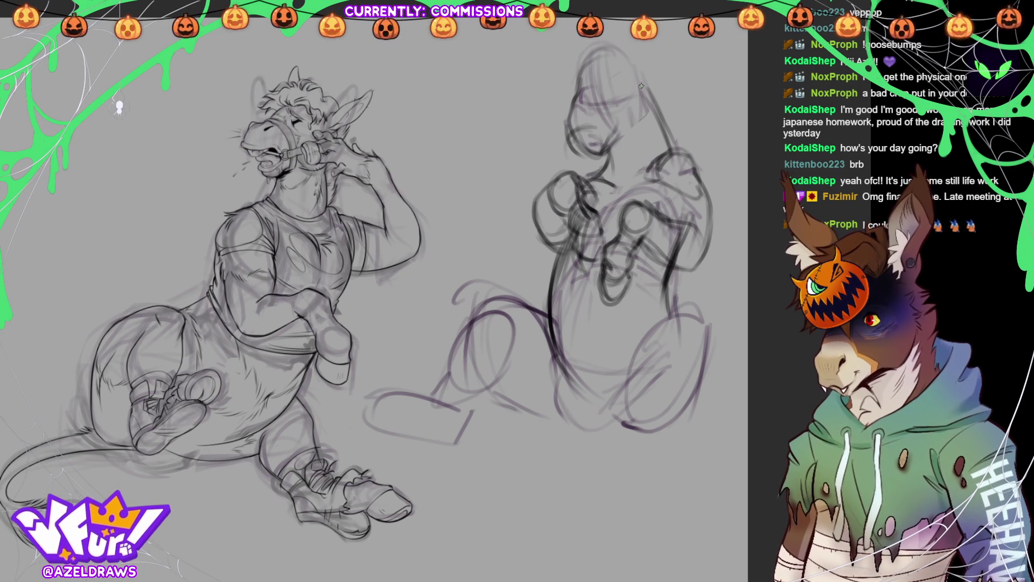
left_click_drag(581, 91, 587, 79)
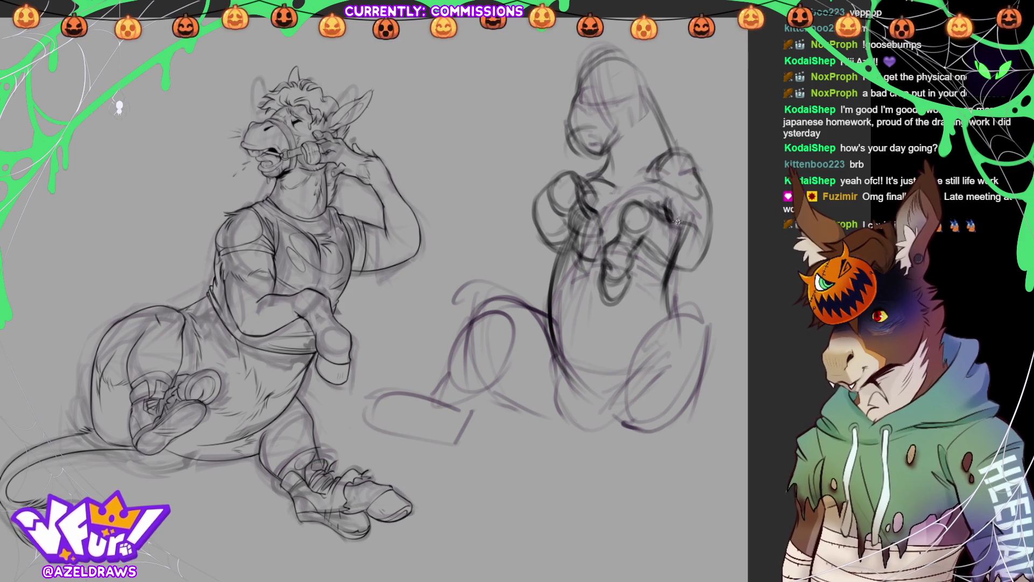
left_click_drag(667, 153, 700, 191)
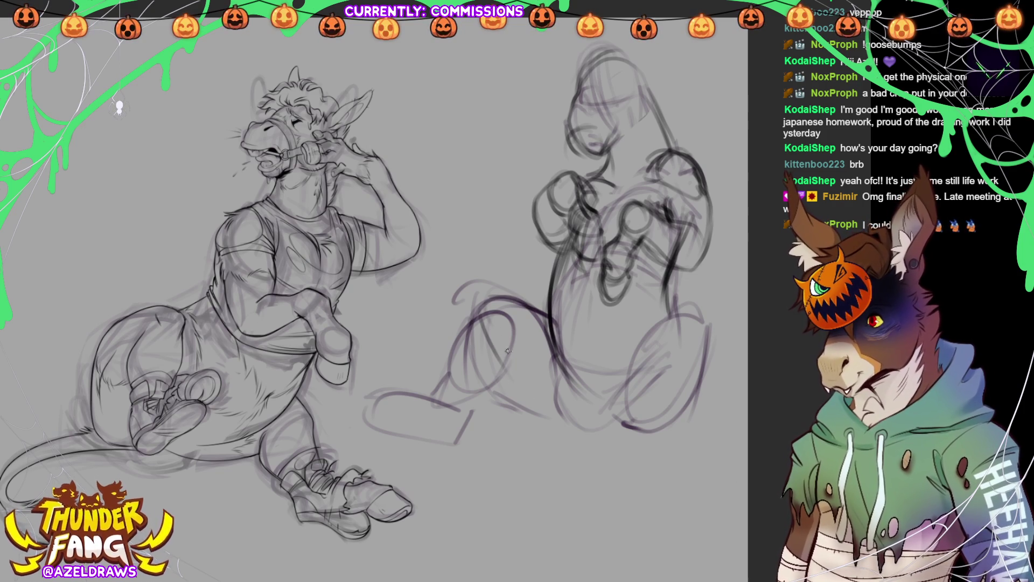
Darken the outstretched leg's thigh, front and underside lines and sketch its foot
left_click_drag(472, 333, 517, 396)
left_click_drag(493, 364, 590, 426)
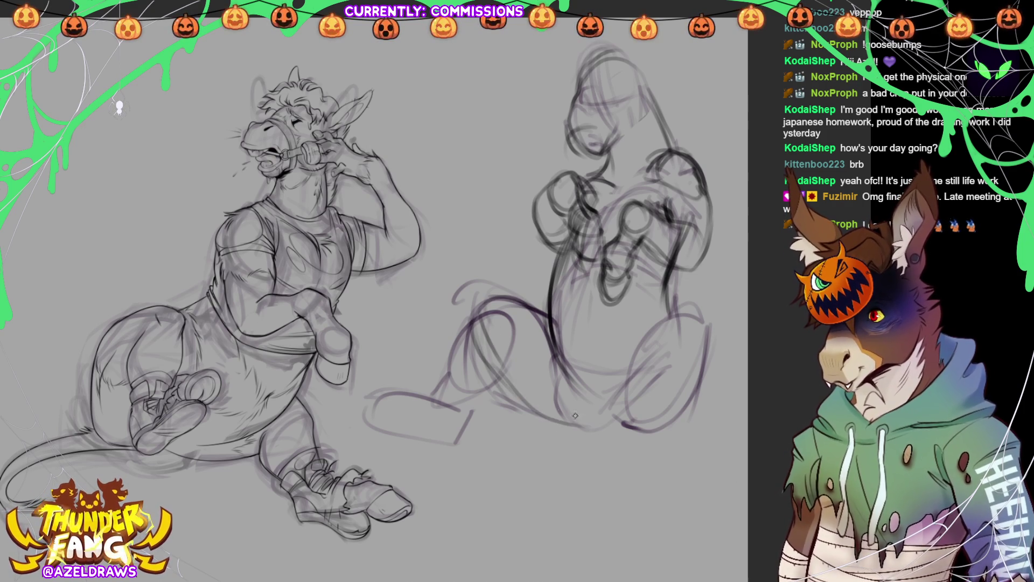
left_click_drag(530, 404, 593, 426)
mouse_move(549, 320)
left_mouse_down()
mouse_move(487, 300)
mouse_move(500, 374)
mouse_move(542, 418)
left_mouse_up()
mouse_move(479, 310)
left_mouse_down()
mouse_move(441, 374)
mouse_move(414, 394)
left_mouse_up()
mouse_move(480, 398)
left_mouse_down()
mouse_move(458, 433)
mouse_move(450, 420)
mouse_move(461, 428)
left_mouse_up()
mouse_move(457, 433)
left_mouse_down()
mouse_move(466, 414)
mouse_move(388, 397)
left_mouse_up()
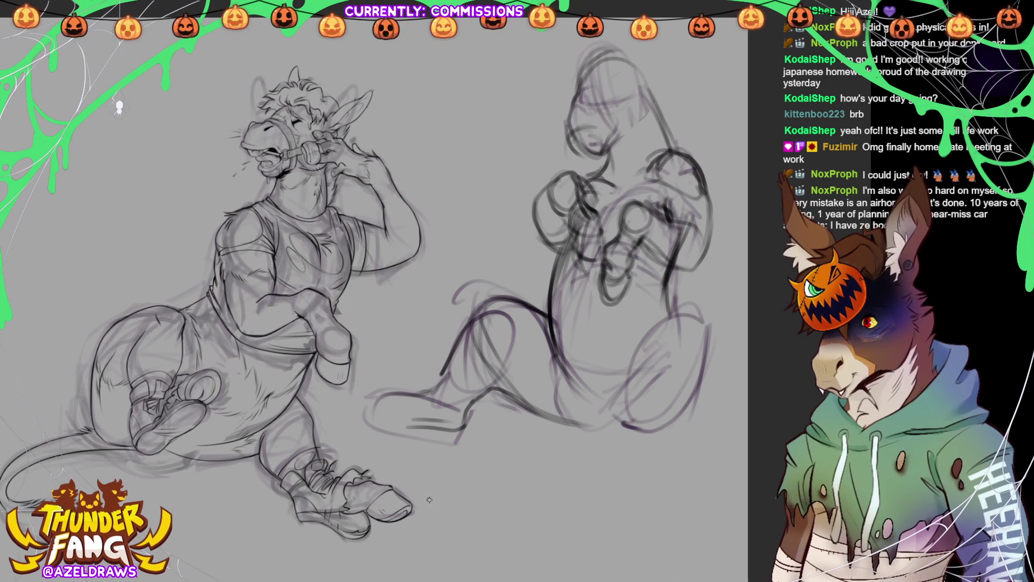
mouse_move(412, 398)
left_mouse_down()
mouse_move(337, 401)
mouse_move(376, 413)
mouse_move(374, 431)
mouse_move(393, 426)
mouse_move(380, 428)
left_mouse_up()
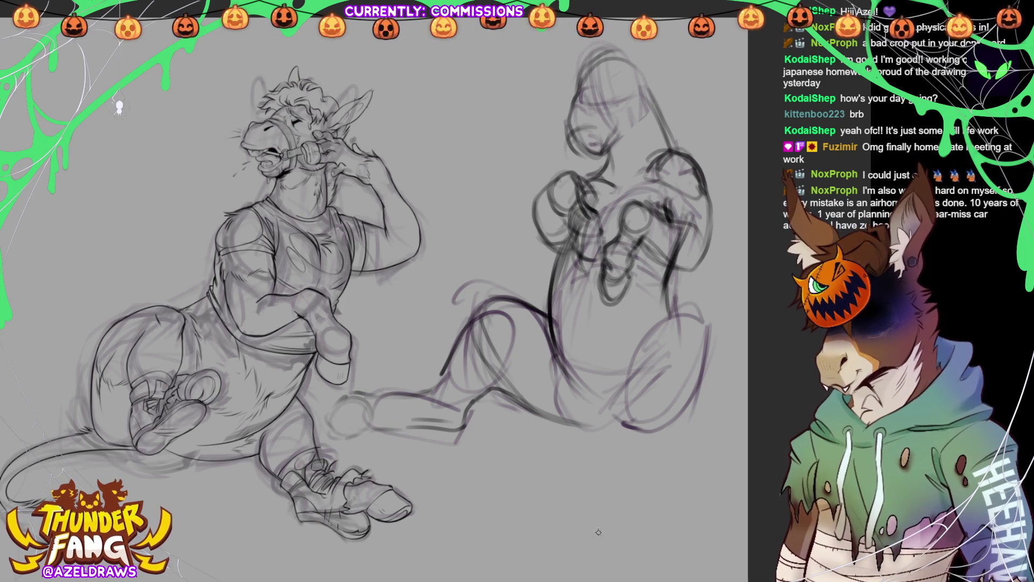
mouse_move(377, 398)
left_mouse_down()
mouse_move(392, 416)
mouse_move(431, 411)
left_mouse_up()
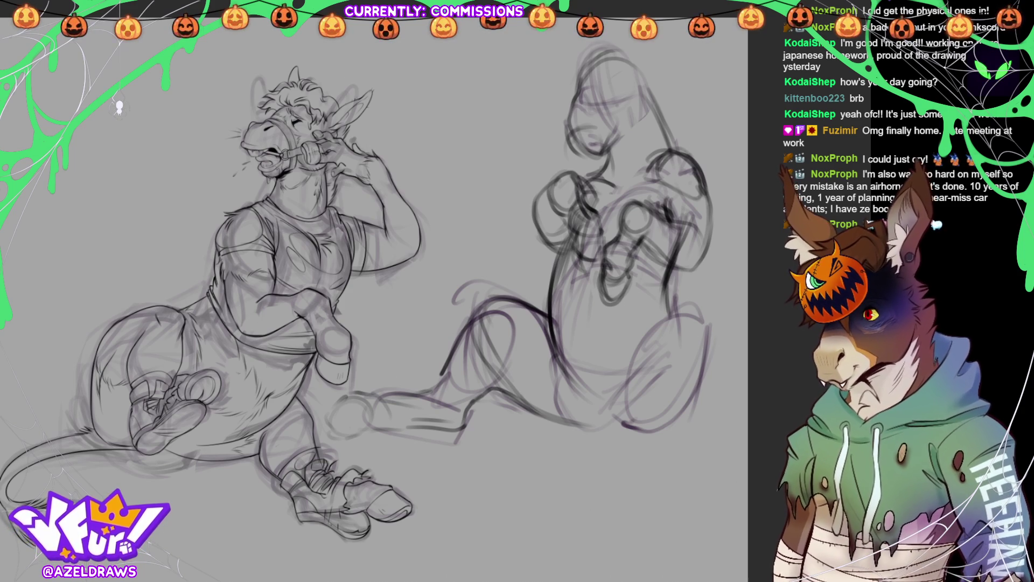
scroll(373, 291, "down", 1)
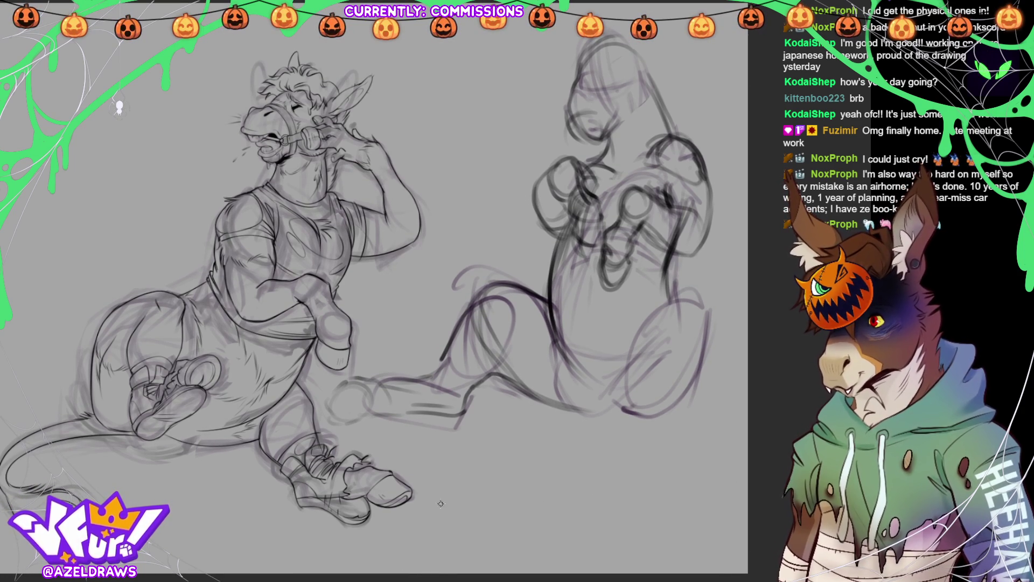
Darken the raised knee's outer outline and the lower line leading up to it
scroll(374, 291, "up", 1)
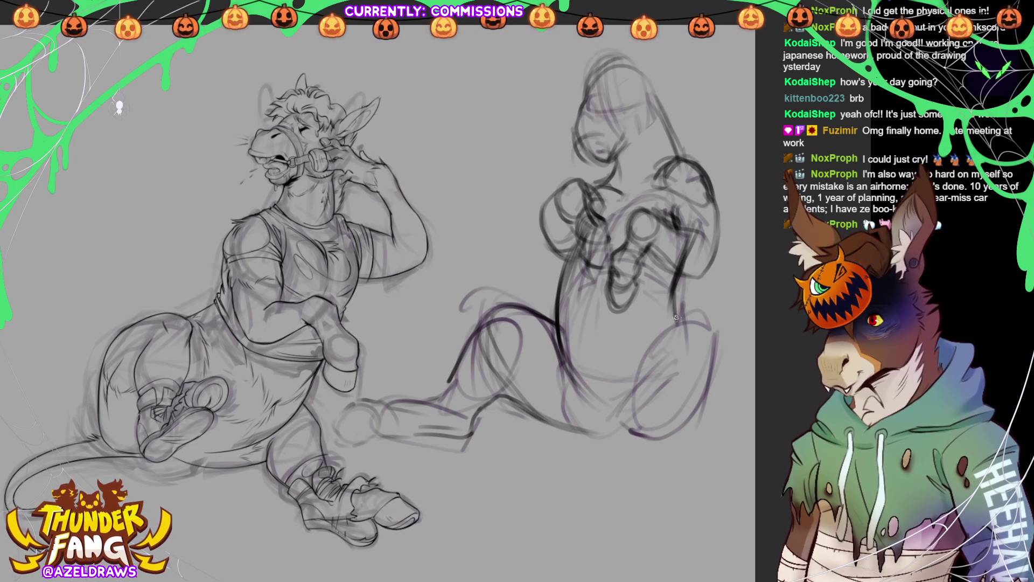
mouse_move(630, 390)
left_mouse_down()
mouse_move(638, 366)
mouse_move(711, 320)
mouse_move(668, 331)
mouse_move(709, 326)
left_mouse_up()
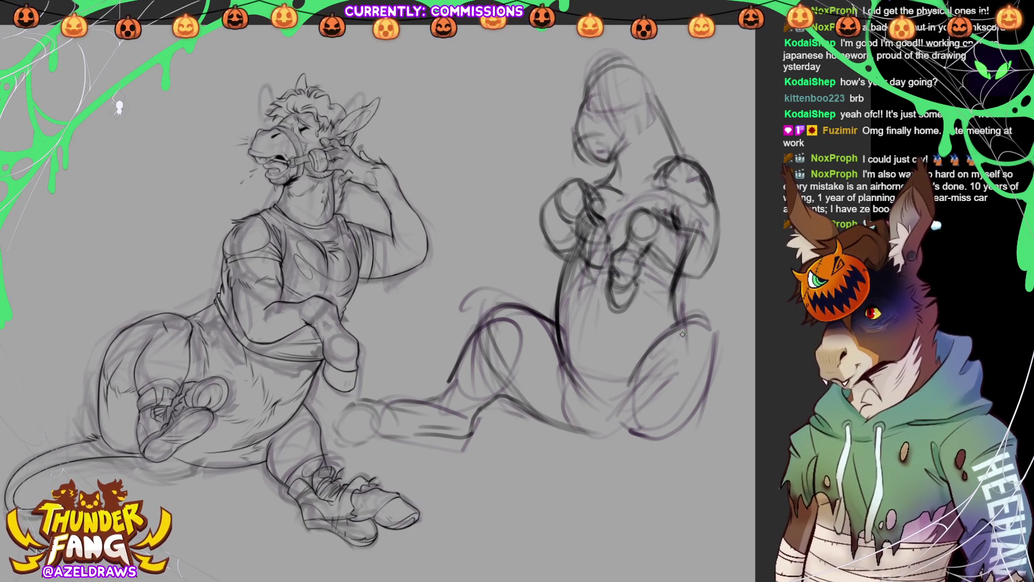
mouse_move(709, 325)
left_mouse_down()
mouse_move(714, 361)
mouse_move(655, 383)
mouse_move(664, 360)
mouse_move(654, 388)
left_mouse_up()
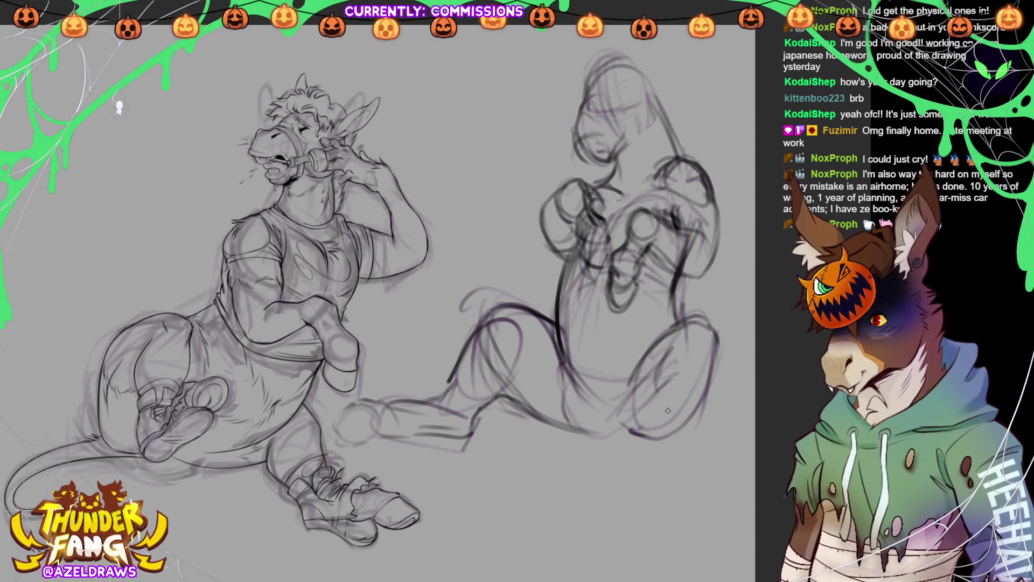
left_click_drag(714, 372, 692, 410)
left_click_drag(721, 334, 704, 403)
mouse_move(612, 436)
left_mouse_down()
mouse_move(641, 439)
mouse_move(694, 410)
mouse_move(711, 384)
mouse_move(683, 428)
left_mouse_up()
left_click_drag(657, 383, 657, 435)
mouse_move(720, 342)
left_mouse_down()
mouse_move(714, 386)
mouse_move(692, 418)
left_mouse_up()
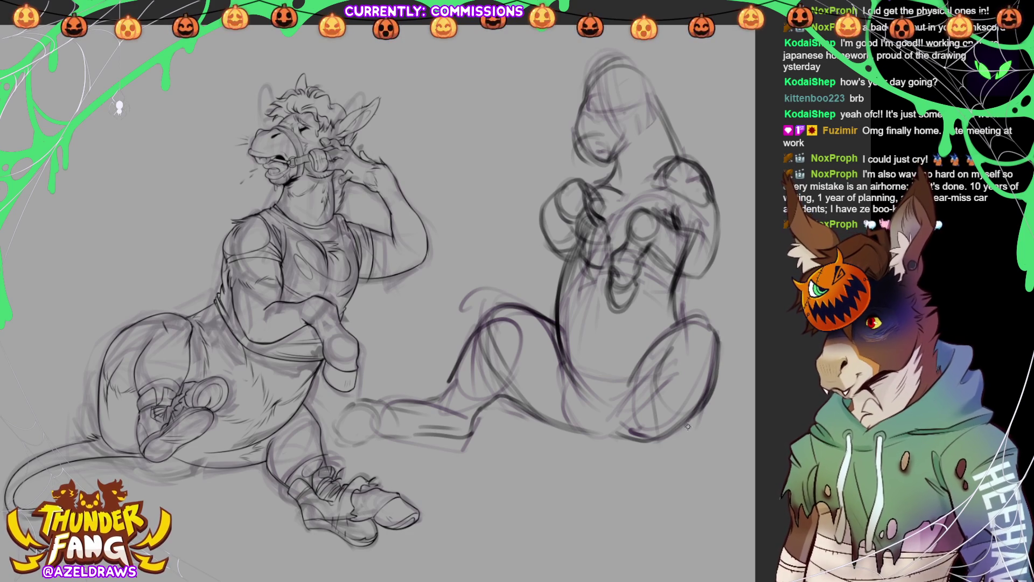
Strengthen the knee's inner curve and darken its lower outline
left_click_drag(677, 350, 660, 422)
left_click_drag(668, 374, 658, 396)
mouse_move(673, 357)
left_mouse_down()
mouse_move(654, 394)
mouse_move(665, 418)
mouse_move(712, 377)
mouse_move(670, 380)
mouse_move(705, 348)
mouse_move(684, 447)
left_mouse_up()
left_click_drag(692, 398, 684, 445)
left_click_drag(664, 395, 652, 450)
left_click_drag(700, 401, 679, 453)
Extend the shin down, shape and darken the raised foot, then lasso the lower leg and foot
left_click_drag(662, 412, 649, 465)
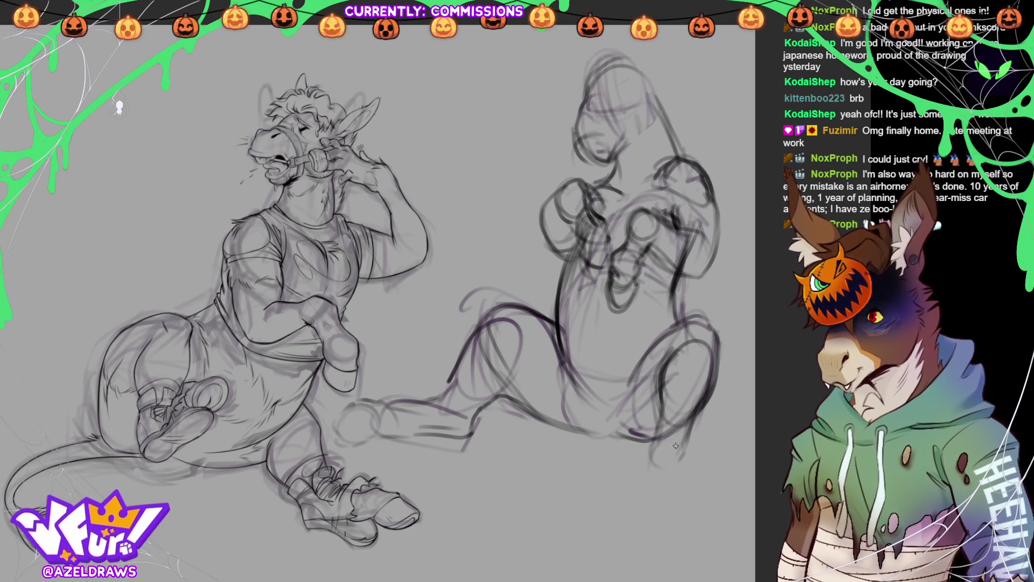
left_click_drag(649, 444, 642, 473)
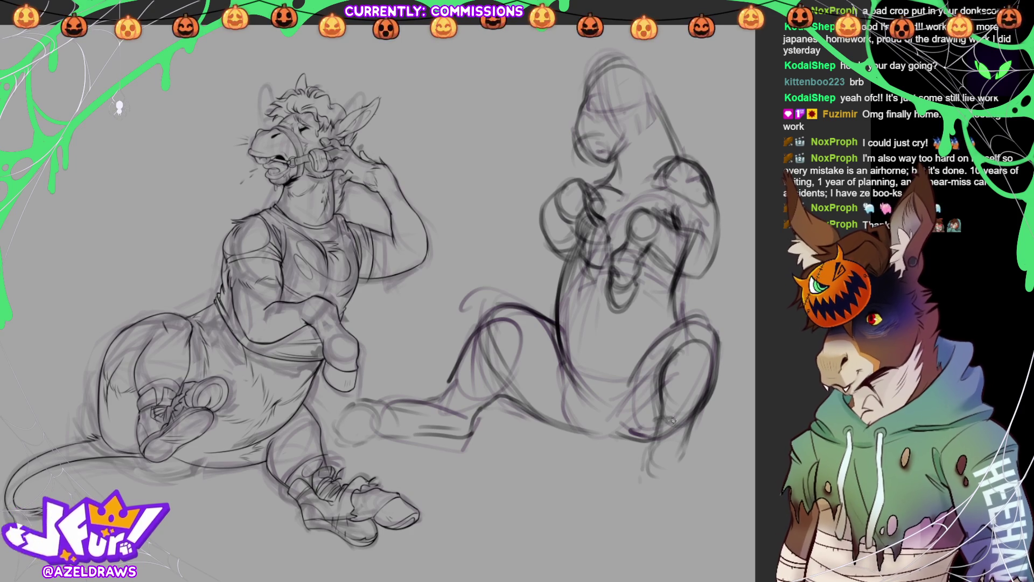
mouse_move(687, 426)
left_mouse_down()
mouse_move(641, 473)
mouse_move(644, 485)
mouse_move(673, 454)
mouse_move(669, 471)
mouse_move(641, 458)
left_mouse_up()
mouse_move(682, 428)
left_mouse_down()
mouse_move(703, 451)
mouse_move(721, 444)
left_mouse_up()
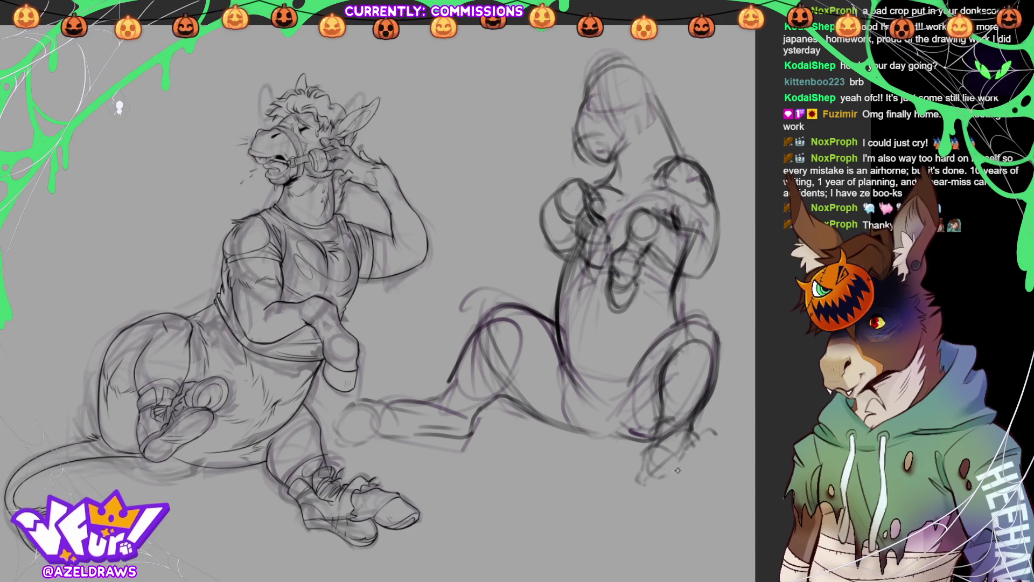
mouse_move(664, 465)
left_mouse_down()
mouse_move(696, 439)
mouse_move(711, 458)
left_mouse_up()
mouse_move(638, 482)
left_mouse_down()
mouse_move(657, 498)
mouse_move(709, 476)
mouse_move(679, 450)
mouse_move(649, 466)
mouse_move(668, 495)
left_mouse_up()
left_click_drag(649, 446, 634, 483)
mouse_move(636, 490)
left_mouse_down()
mouse_move(676, 489)
mouse_move(719, 453)
mouse_move(674, 456)
left_mouse_up()
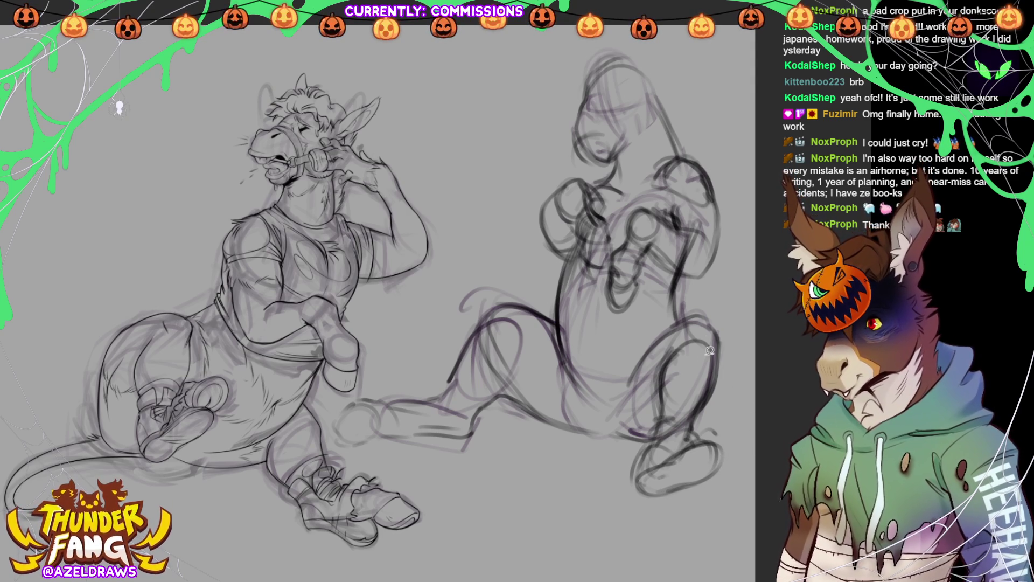
mouse_move(708, 333)
left_mouse_down()
mouse_move(656, 371)
mouse_move(648, 427)
mouse_move(670, 506)
mouse_move(725, 419)
mouse_move(703, 403)
mouse_move(712, 366)
left_mouse_up()
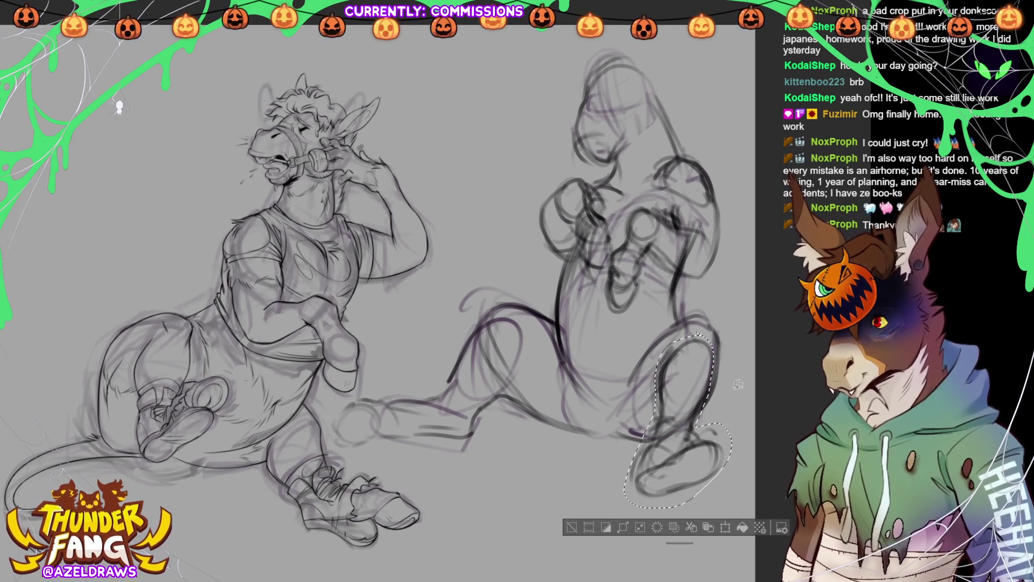
Transform the selected leg: rotate it slightly counter-clockwise, nudge it down-right, and commit
key("ctrl+t")
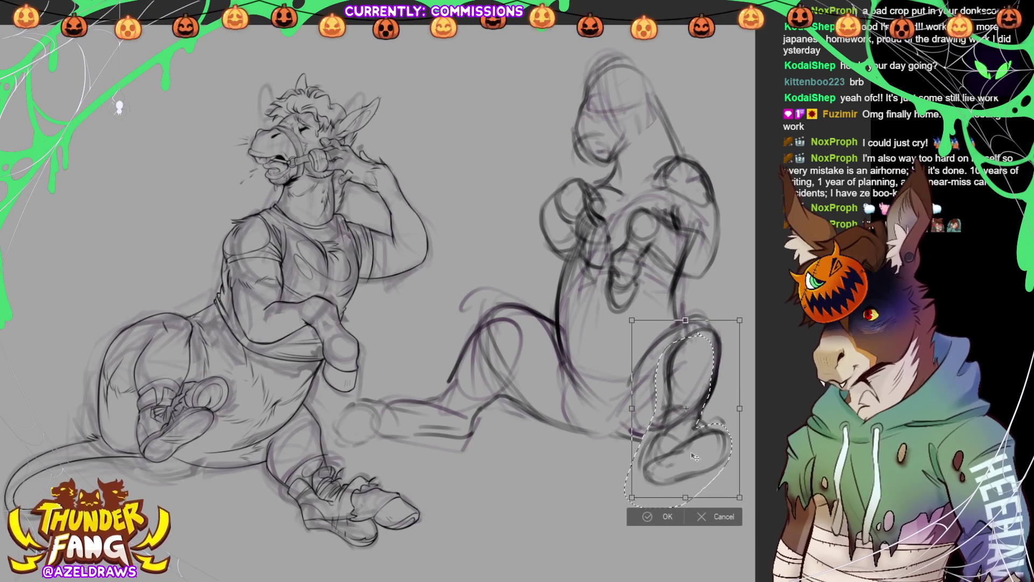
mouse_move(769, 454)
left_mouse_down()
mouse_move(776, 438)
mouse_move(727, 445)
left_mouse_up()
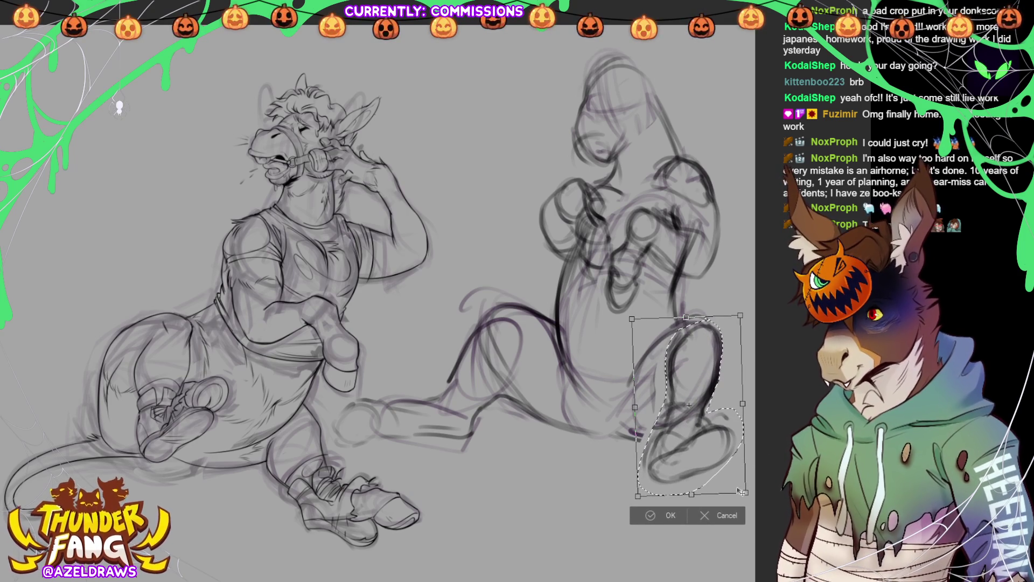
mouse_move(690, 464)
left_mouse_down()
mouse_move(697, 503)
mouse_move(693, 461)
mouse_move(684, 459)
left_mouse_up()
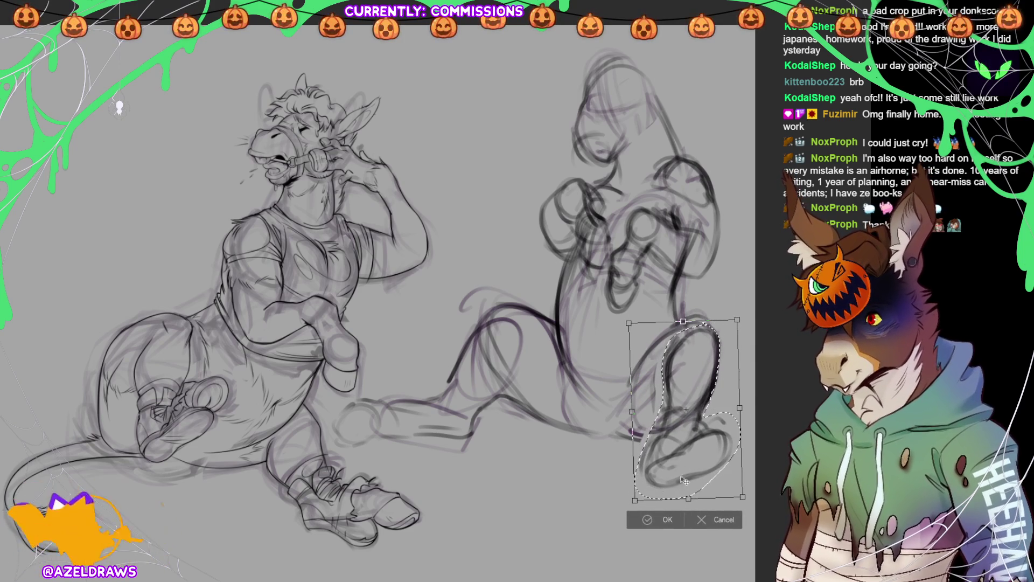
left_click(646, 519)
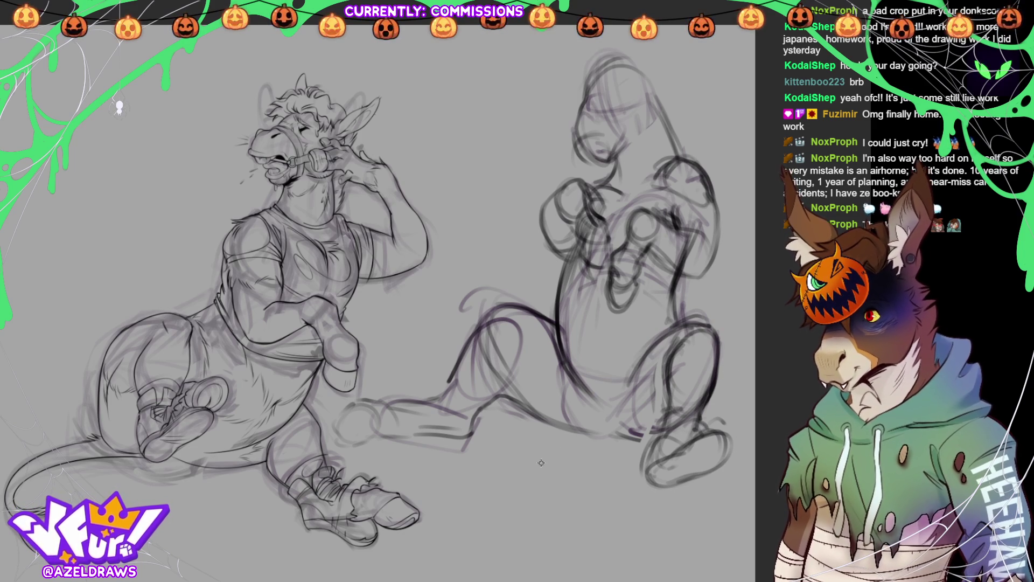
Sketch the lower legs, erase part of the thick torso stroke, and redraw it darker
mouse_move(545, 458)
left_mouse_down()
mouse_move(624, 440)
mouse_move(544, 424)
mouse_move(519, 444)
mouse_move(545, 429)
mouse_move(515, 426)
mouse_move(539, 431)
mouse_move(505, 454)
mouse_move(509, 498)
mouse_move(544, 429)
mouse_move(558, 442)
mouse_move(534, 504)
mouse_move(527, 490)
mouse_move(555, 450)
mouse_move(541, 438)
mouse_move(498, 451)
mouse_move(611, 439)
left_mouse_up()
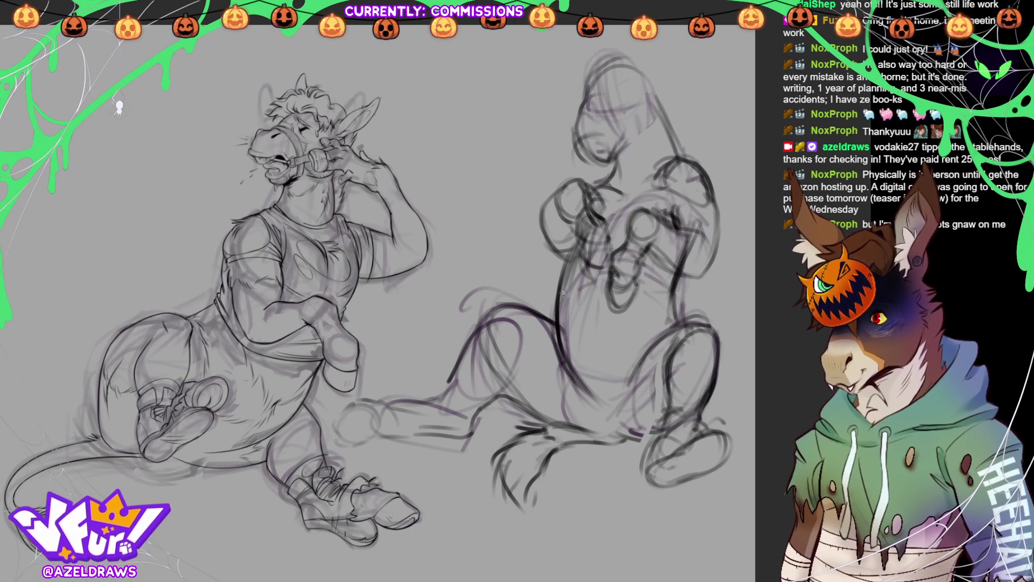
mouse_move(571, 275)
left_mouse_down()
mouse_move(566, 265)
mouse_move(560, 345)
mouse_move(579, 377)
mouse_move(570, 366)
left_mouse_up()
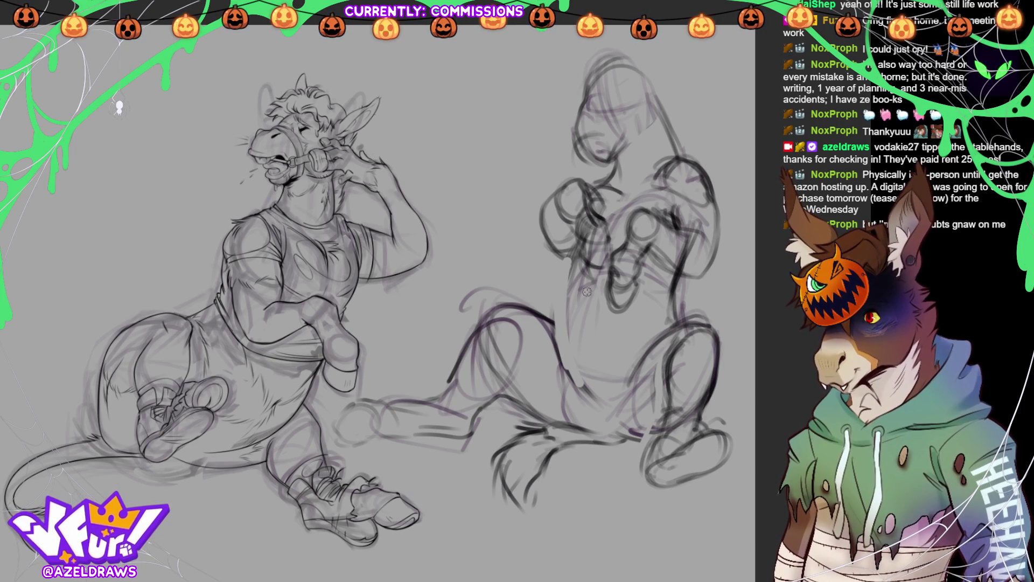
left_click_drag(572, 260, 574, 367)
left_click_drag(566, 317, 597, 387)
Extend the dark line down the torso and leg, then outline the head and upper body
left_click_drag(577, 256, 589, 385)
left_click_drag(556, 314, 592, 400)
left_click_drag(579, 256, 590, 399)
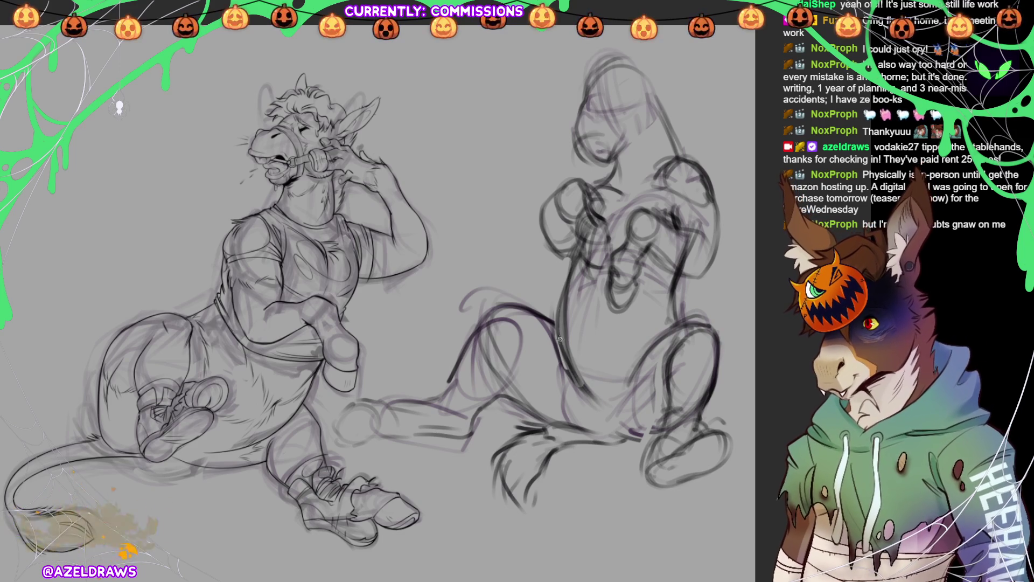
left_click_drag(558, 311, 603, 408)
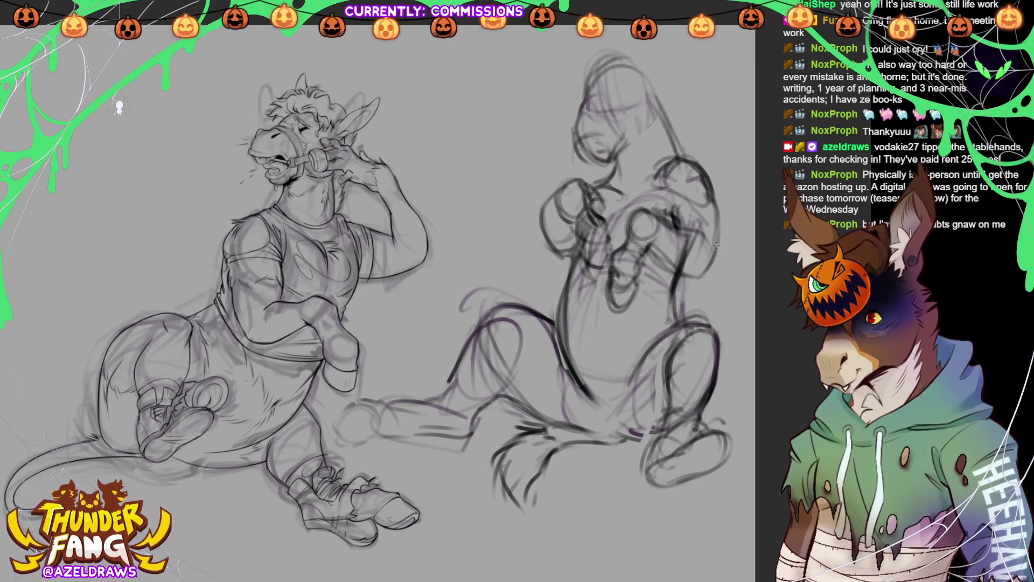
mouse_move(654, 69)
left_mouse_down()
mouse_move(546, 121)
mouse_move(556, 264)
mouse_move(592, 272)
mouse_move(602, 302)
mouse_move(640, 297)
mouse_move(671, 263)
mouse_move(711, 272)
mouse_move(700, 102)
left_mouse_up()
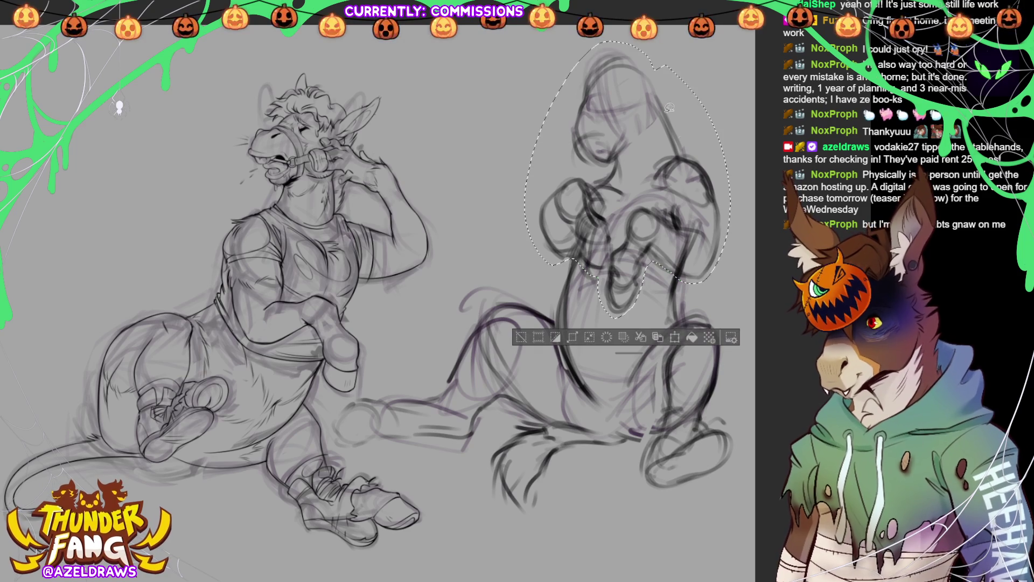
Shift the head and upper body upward, tilt them slightly clockwise, apply, and deselect
left_click(658, 337)
left_click_drag(662, 199, 663, 185)
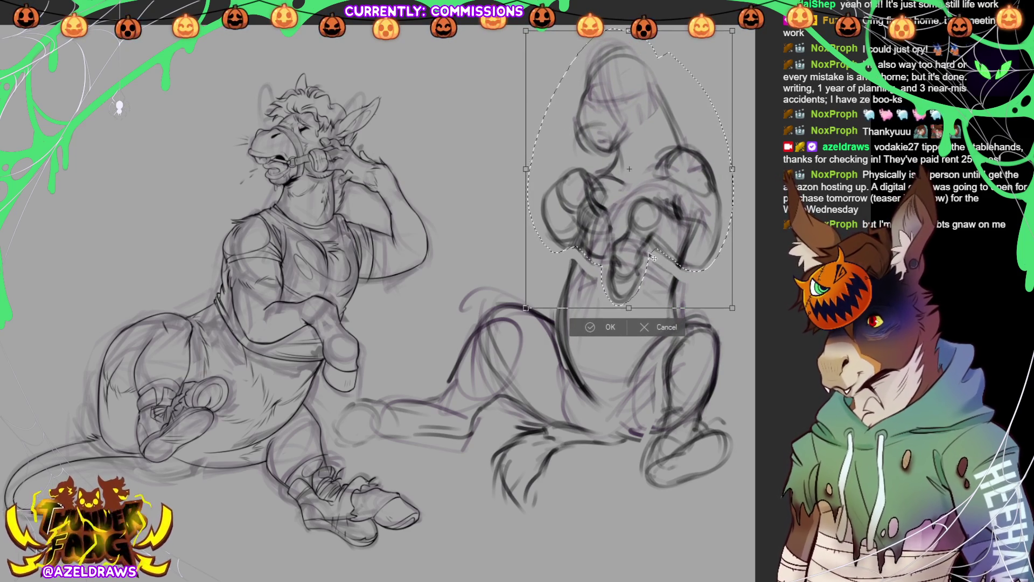
left_click_drag(623, 292, 622, 295)
left_click_drag(725, 227, 725, 201)
left_click_drag(624, 280, 622, 280)
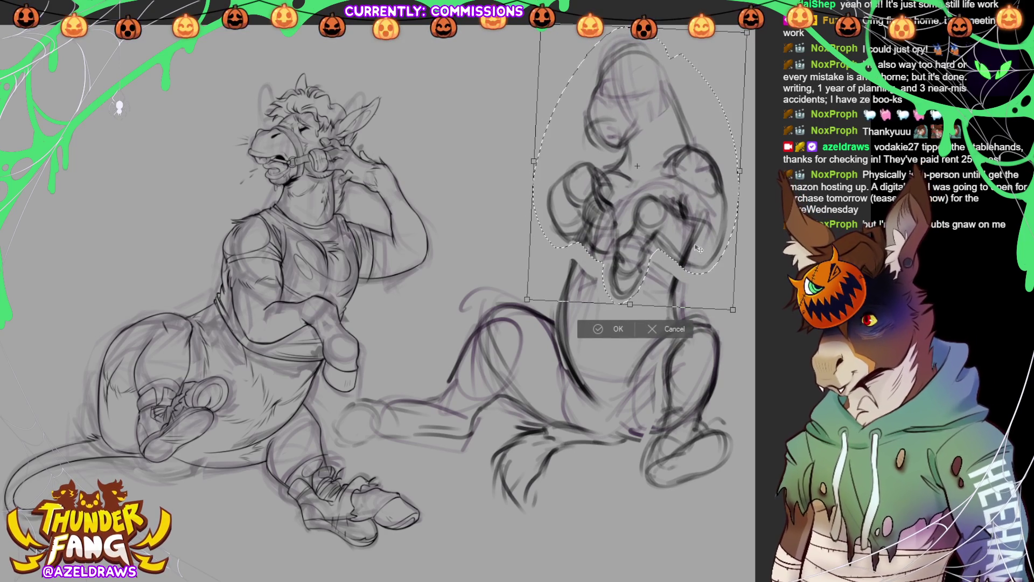
left_click_drag(688, 233, 687, 234)
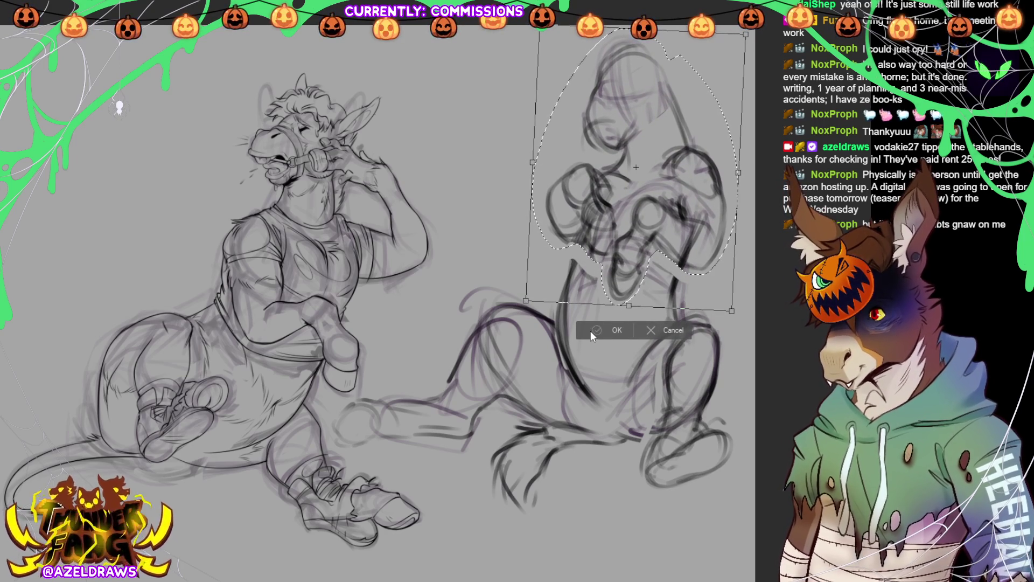
key("Return")
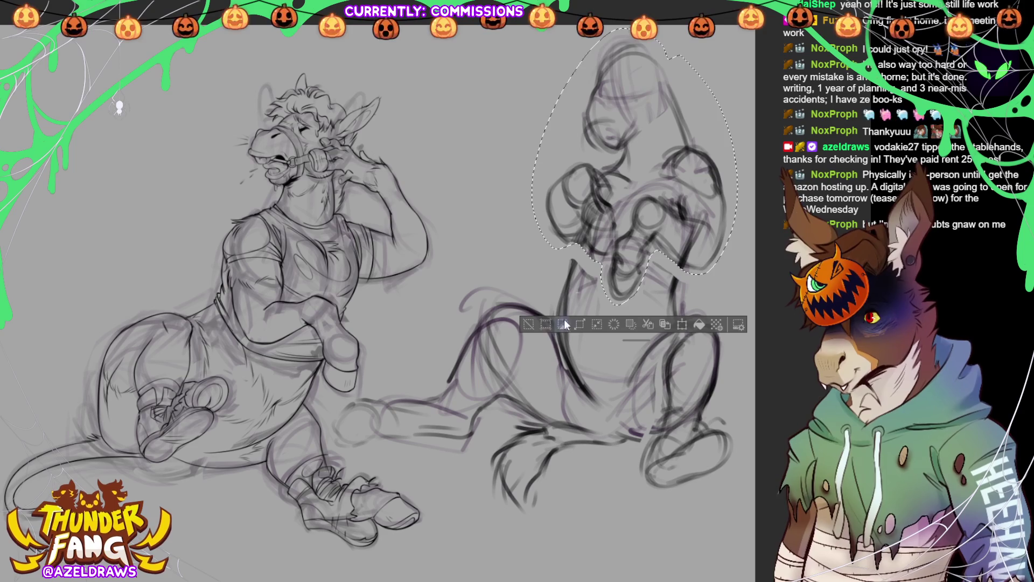
left_click(533, 324)
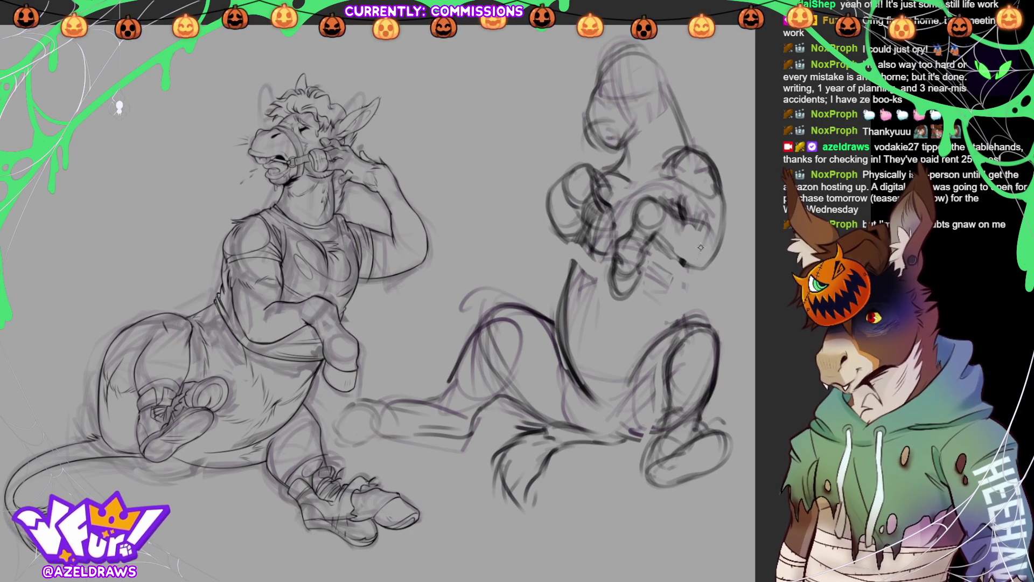
Draw a line down the figure's side and rough in a pointed ear atop the head
left_click_drag(685, 272, 693, 318)
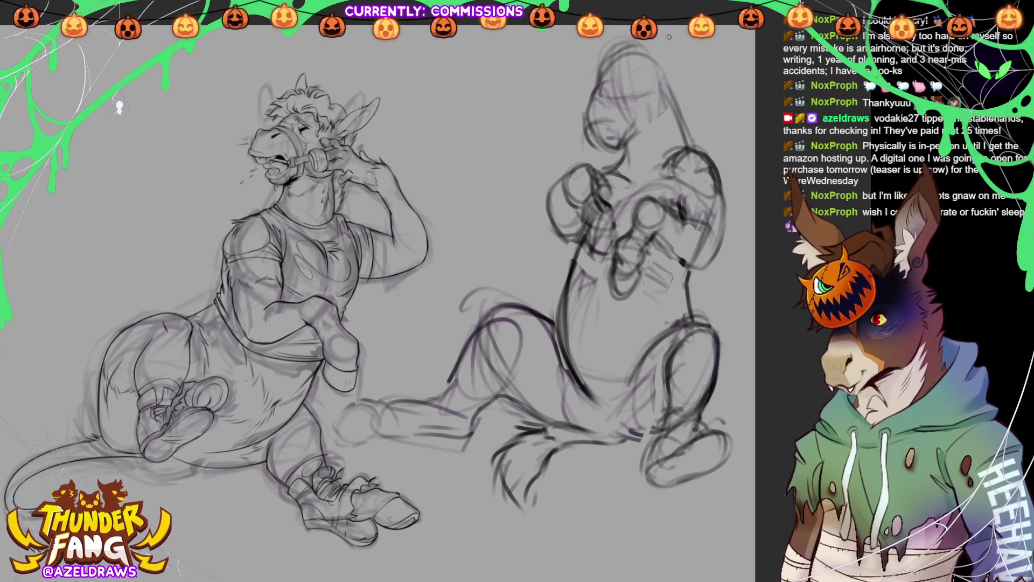
mouse_move(671, 83)
left_mouse_down()
mouse_move(657, 95)
mouse_move(700, 58)
left_mouse_up()
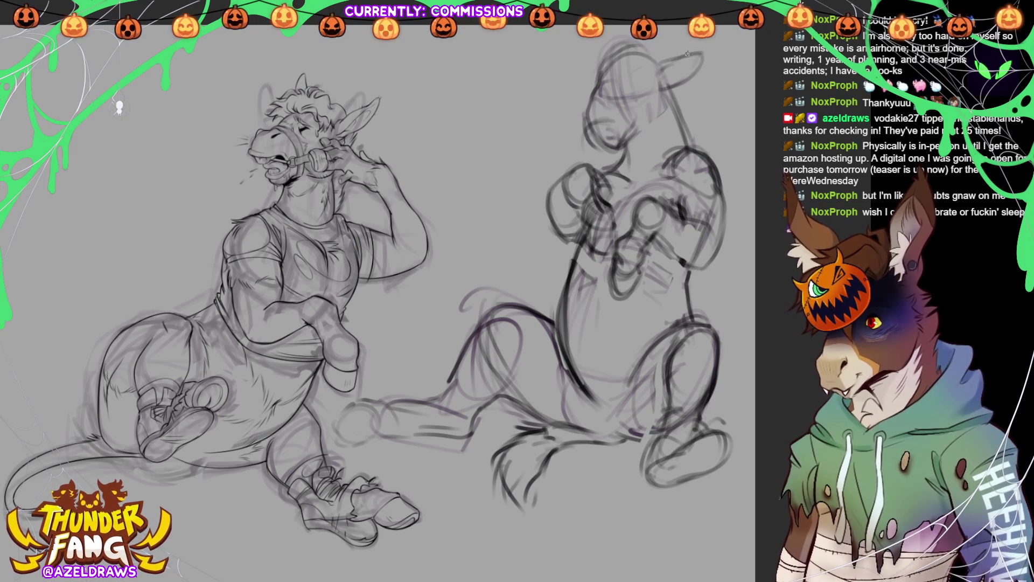
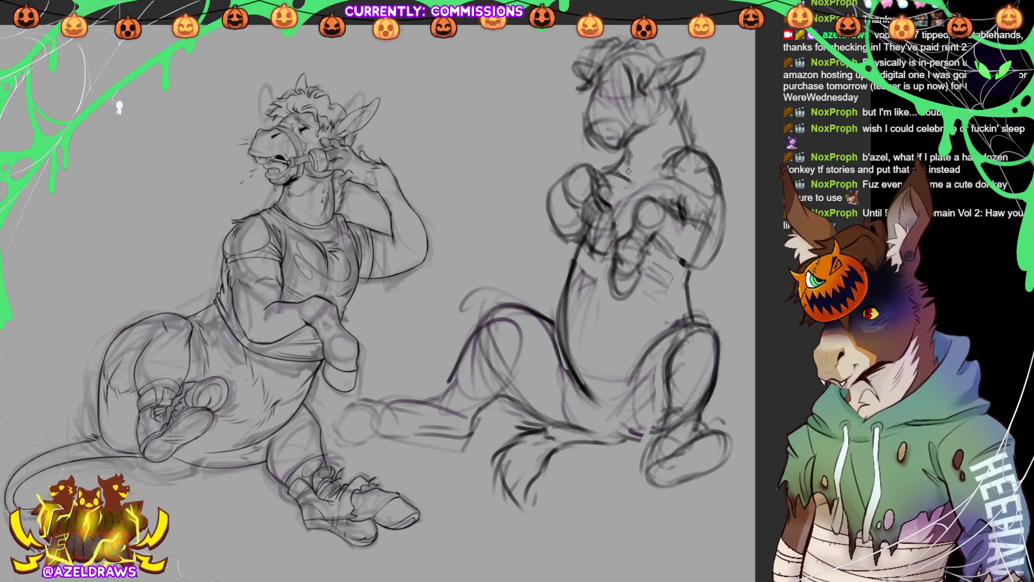
Draw darker contour strokes along the right donkey's neck, upper chest and shoulder
mouse_move(625, 159)
left_mouse_down()
mouse_move(665, 152)
mouse_move(695, 131)
left_mouse_up()
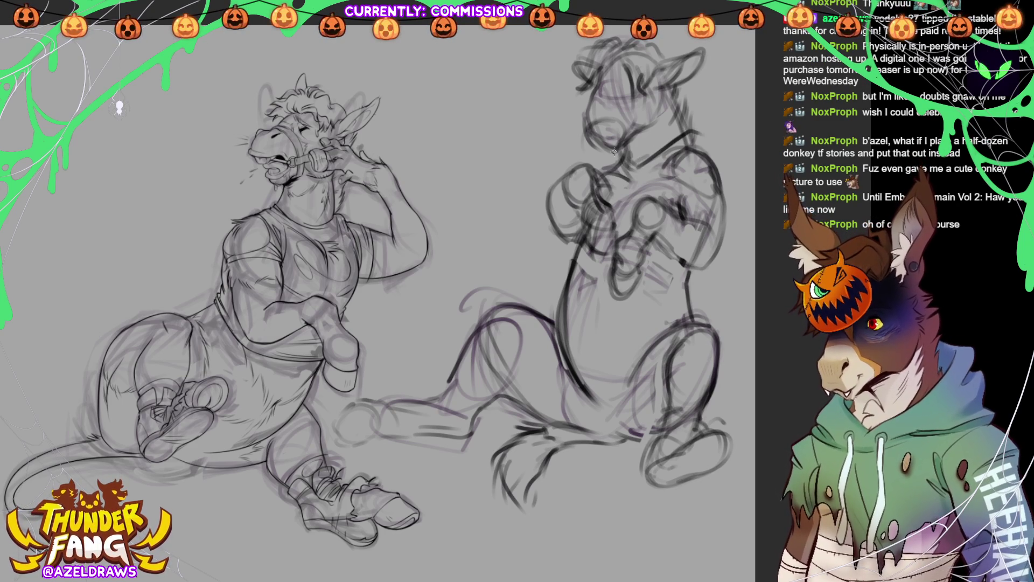
left_click_drag(613, 155, 604, 177)
left_click_drag(674, 153, 646, 178)
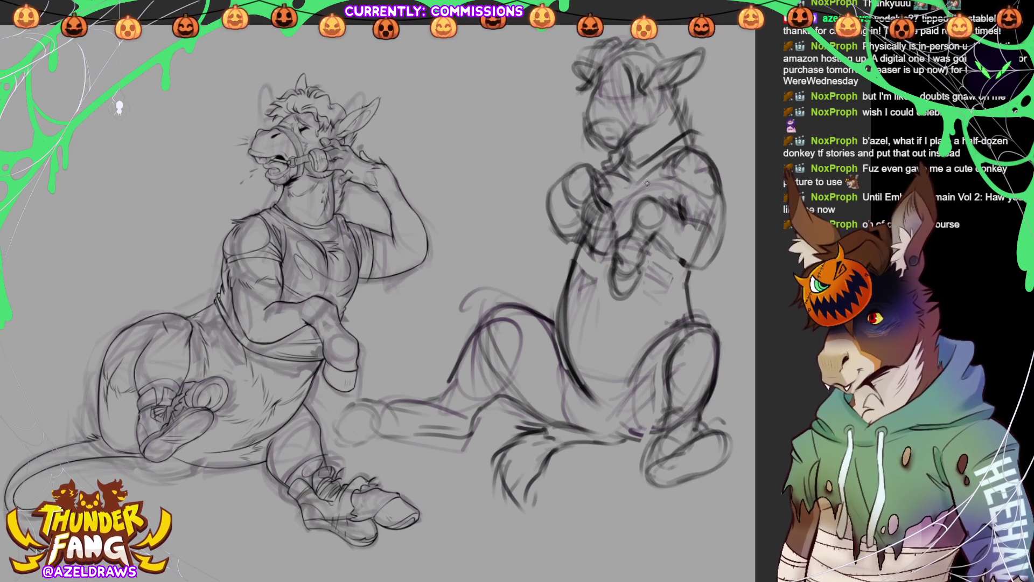
left_click_drag(692, 118, 717, 161)
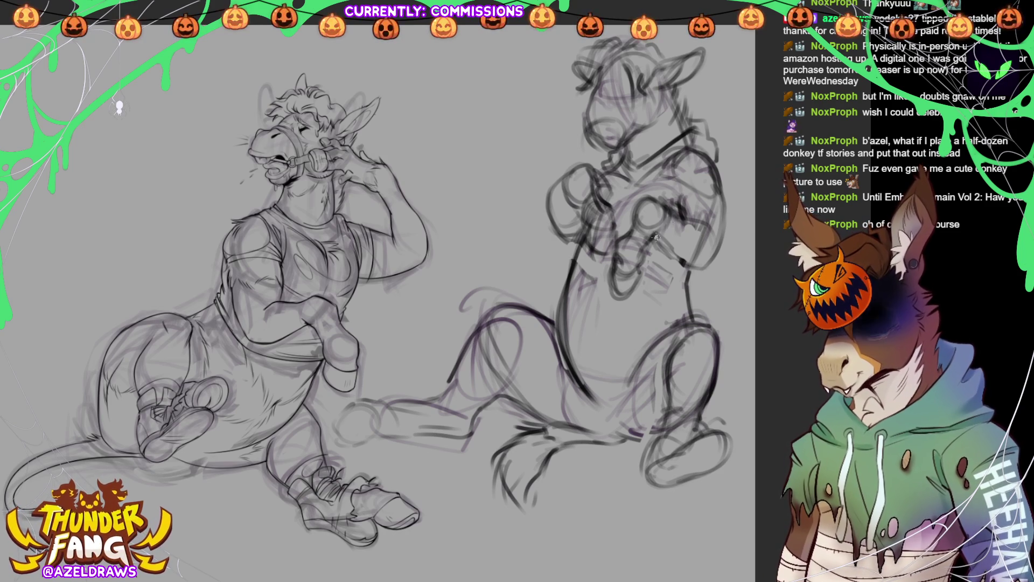
Sketch the right donkey's chest-to-hip line, its left arm outline and left torso edge
mouse_move(680, 222)
left_mouse_down()
mouse_move(668, 248)
mouse_move(679, 269)
mouse_move(700, 278)
mouse_move(730, 210)
mouse_move(729, 253)
left_mouse_up()
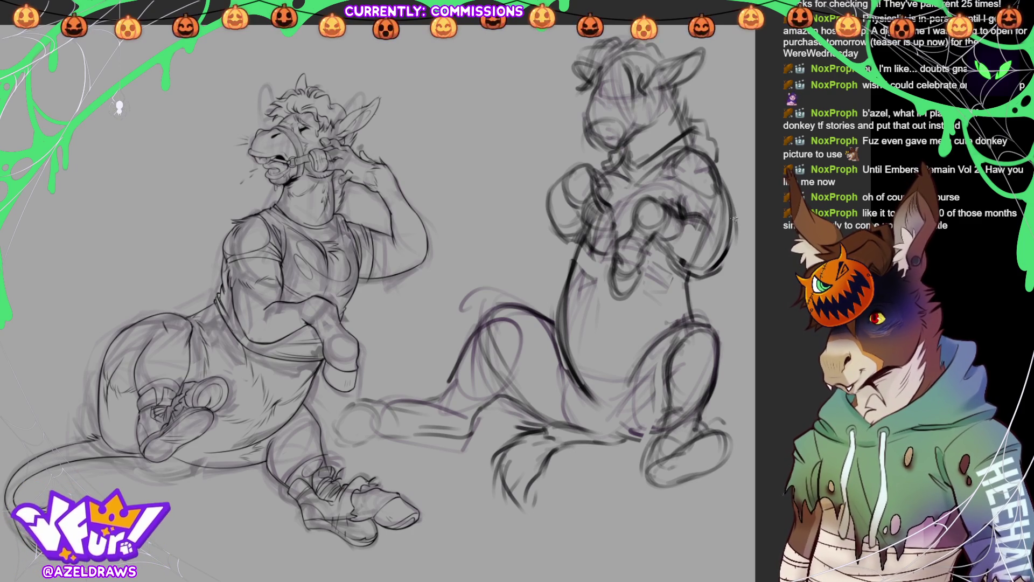
mouse_move(547, 197)
left_mouse_down()
mouse_move(555, 247)
mouse_move(569, 253)
left_mouse_up()
left_click_drag(572, 178, 567, 202)
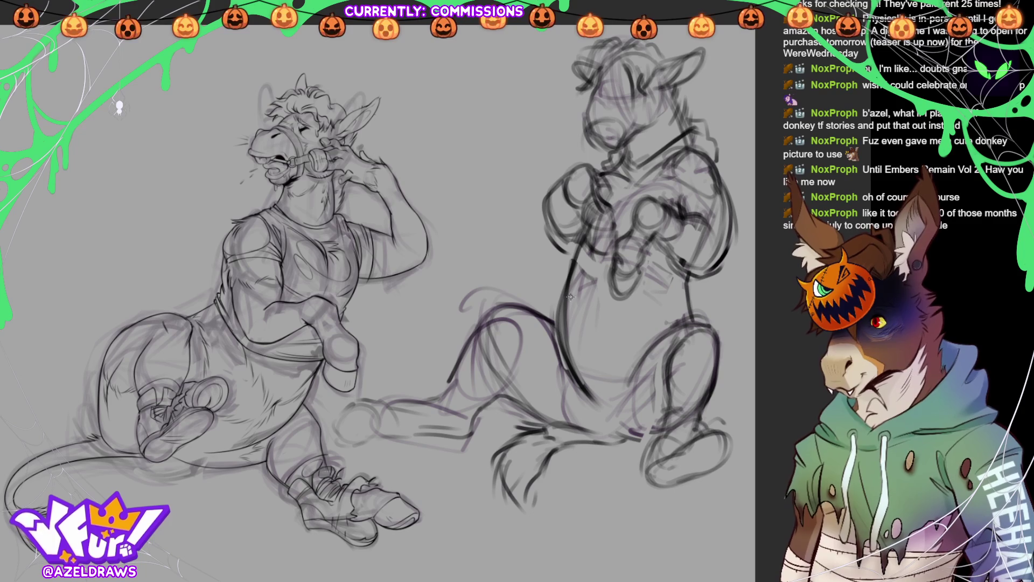
left_click_drag(586, 226, 570, 279)
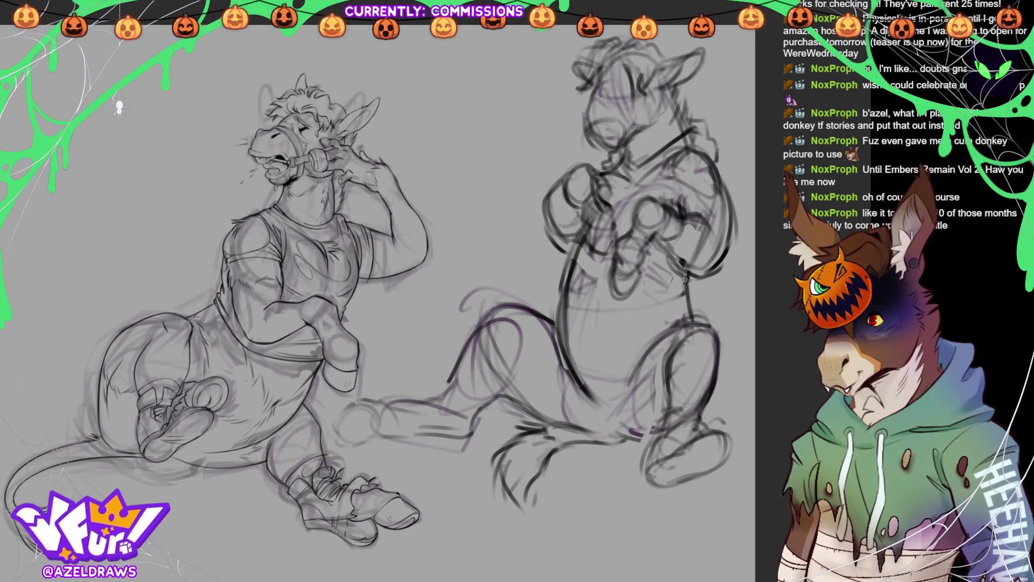
Draw the lower belly line and darken the torso and upper-chest strokes
mouse_move(562, 314)
left_mouse_down()
mouse_move(572, 328)
mouse_move(668, 318)
mouse_move(633, 325)
mouse_move(674, 315)
mouse_move(673, 291)
left_mouse_up()
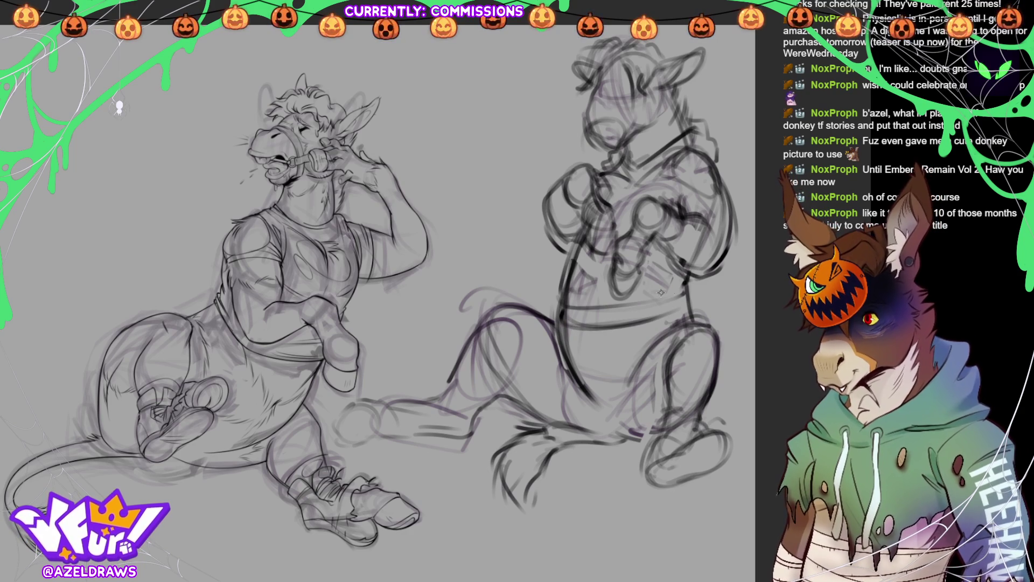
left_click_drag(566, 270, 561, 292)
left_click_drag(652, 268, 641, 293)
mouse_move(573, 268)
left_mouse_down()
mouse_move(624, 247)
mouse_move(653, 285)
left_mouse_up()
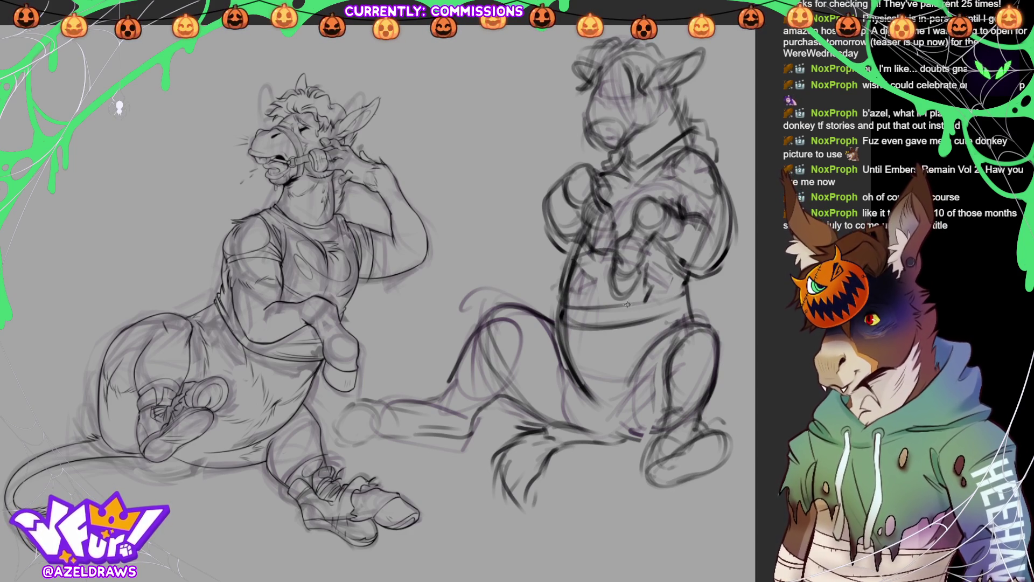
left_click_drag(615, 181, 622, 213)
left_click_drag(646, 177, 627, 221)
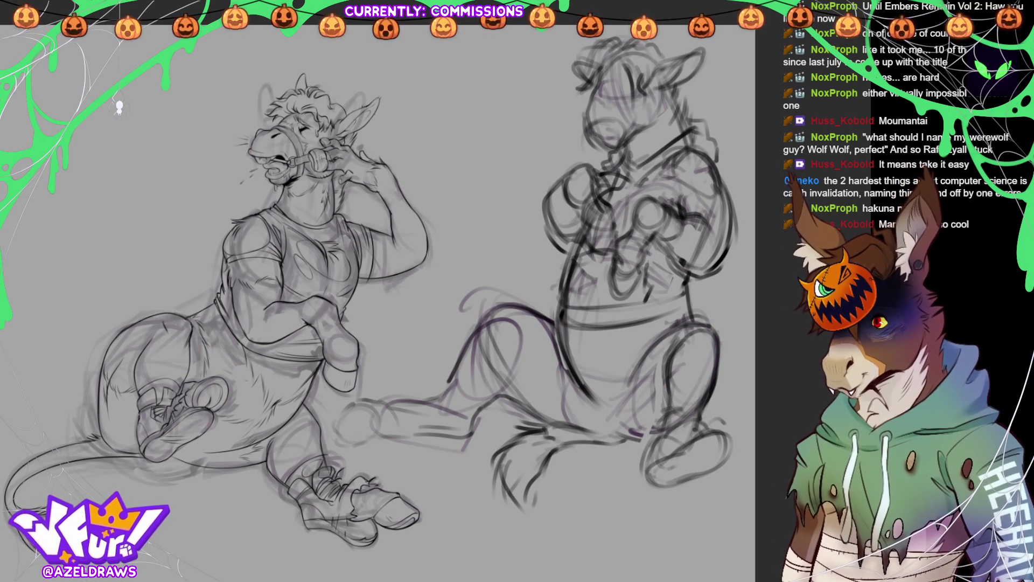
Undo the old head strokes on the right donkey and start redrawing its jaw and neck line
key("ctrl+z")
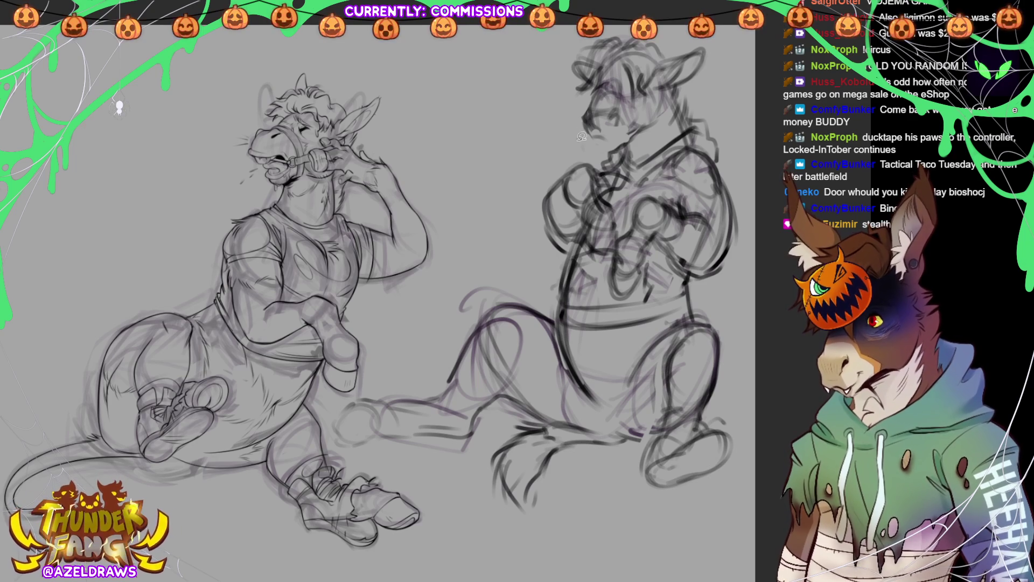
mouse_move(575, 133)
left_mouse_down()
mouse_move(630, 141)
mouse_move(682, 88)
mouse_move(703, 33)
mouse_move(563, 134)
left_mouse_up()
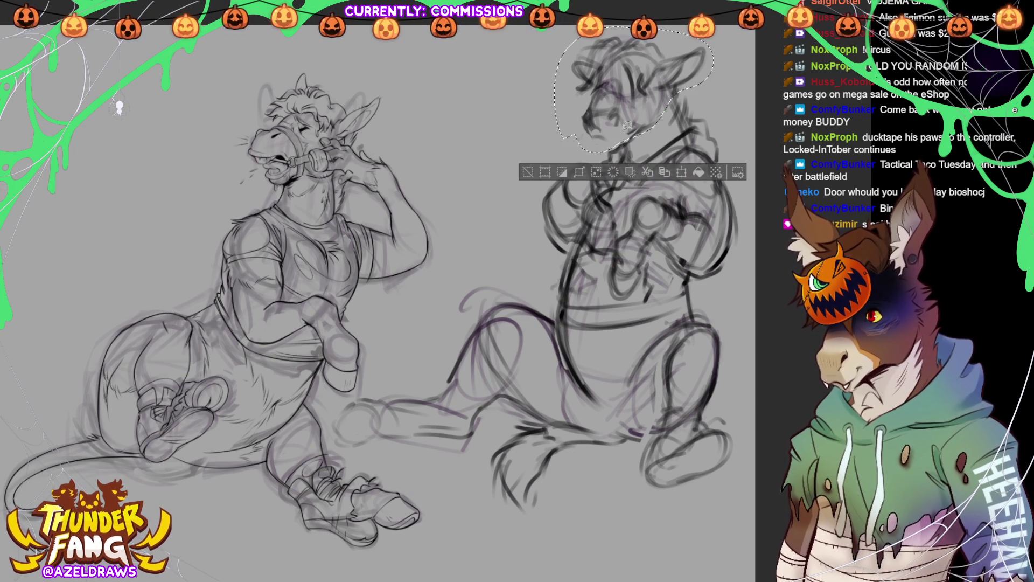
Rotate the lassoed head to a slight tilt, redoing the first attempt, then commit and deselect
left_click(681, 171)
left_click_drag(695, 135, 673, 99)
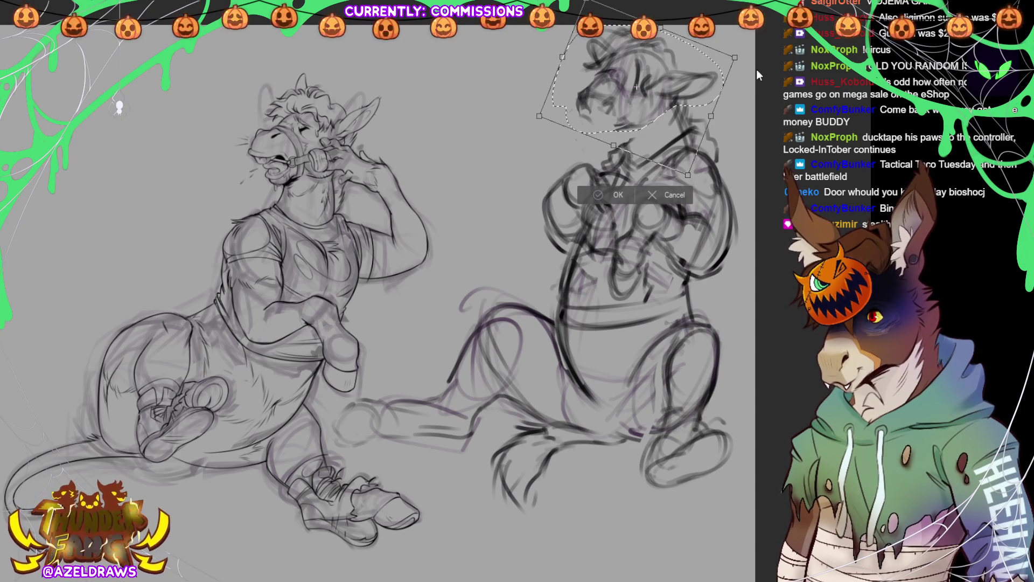
left_click(600, 198)
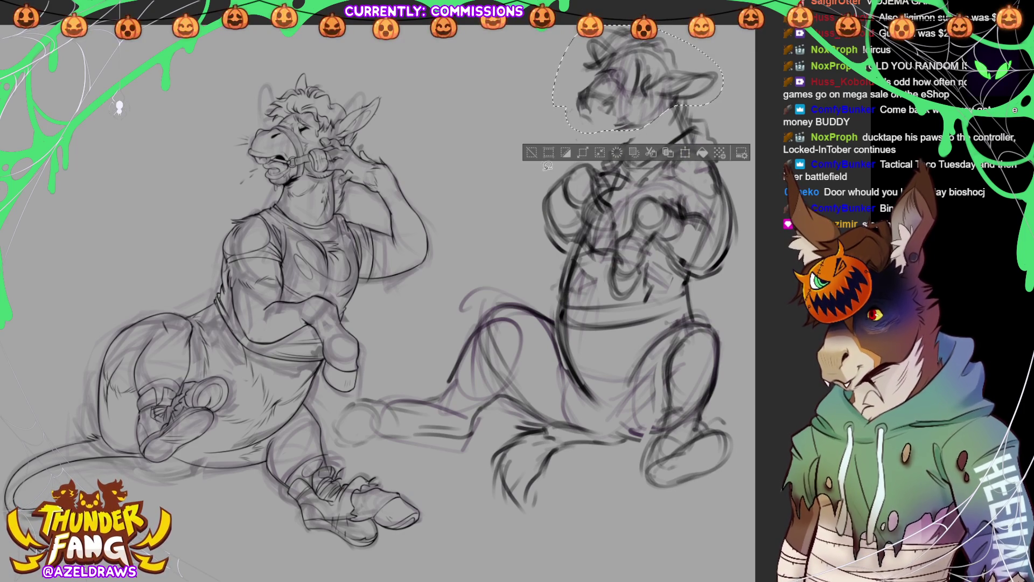
key("ctrl+z")
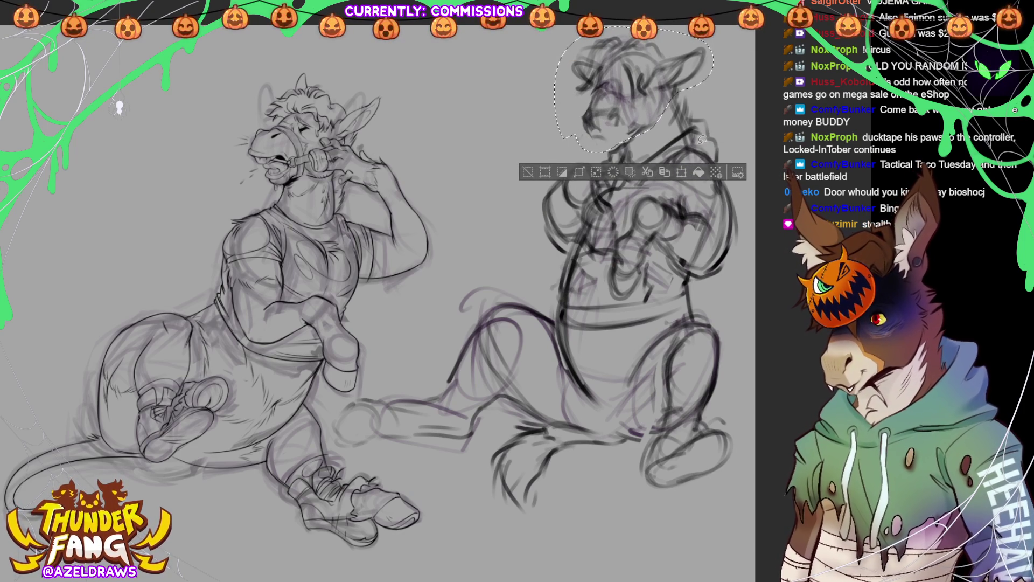
left_click(682, 172)
left_click_drag(665, 132, 658, 121)
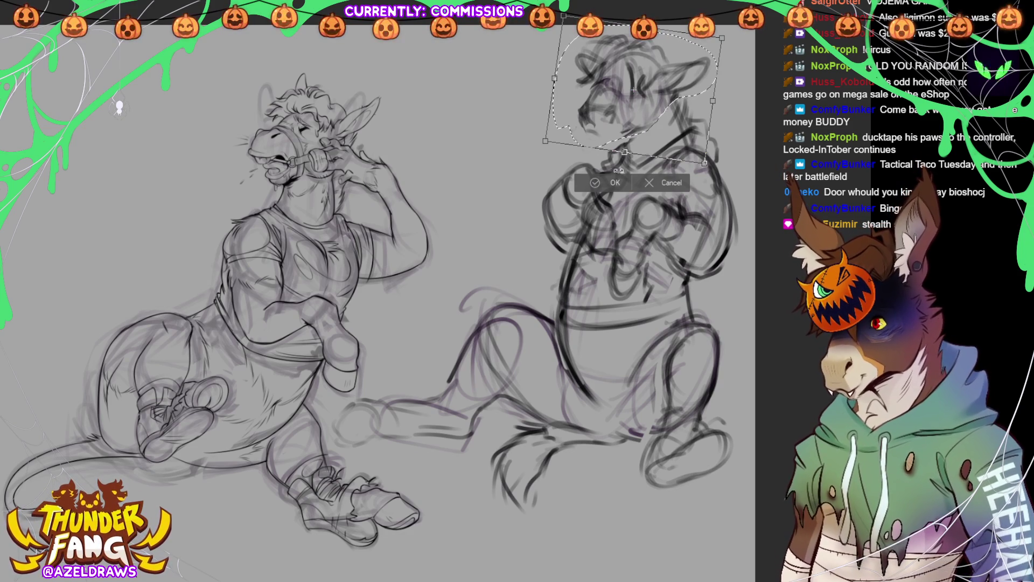
left_click(609, 188)
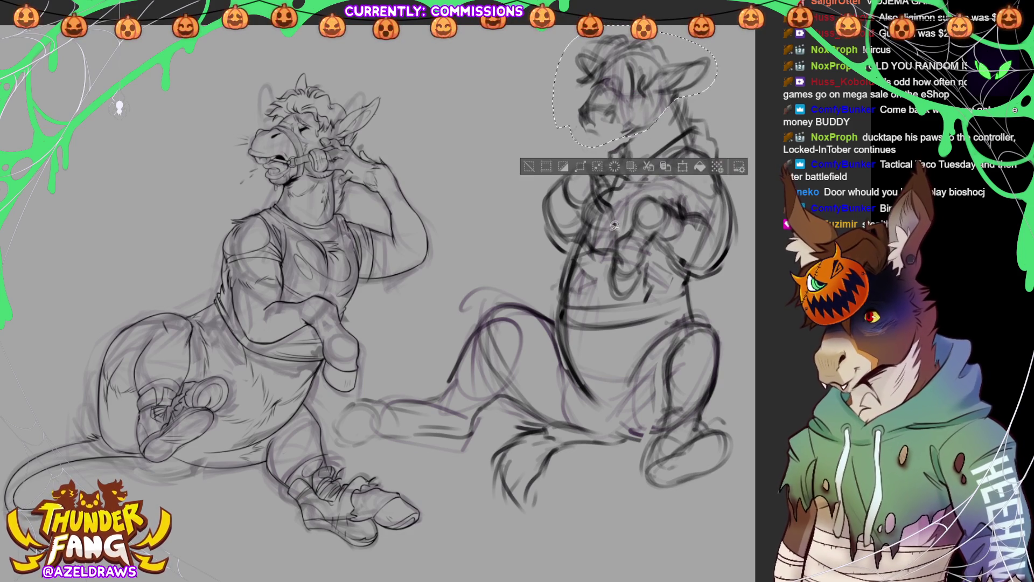
key("ctrl+d")
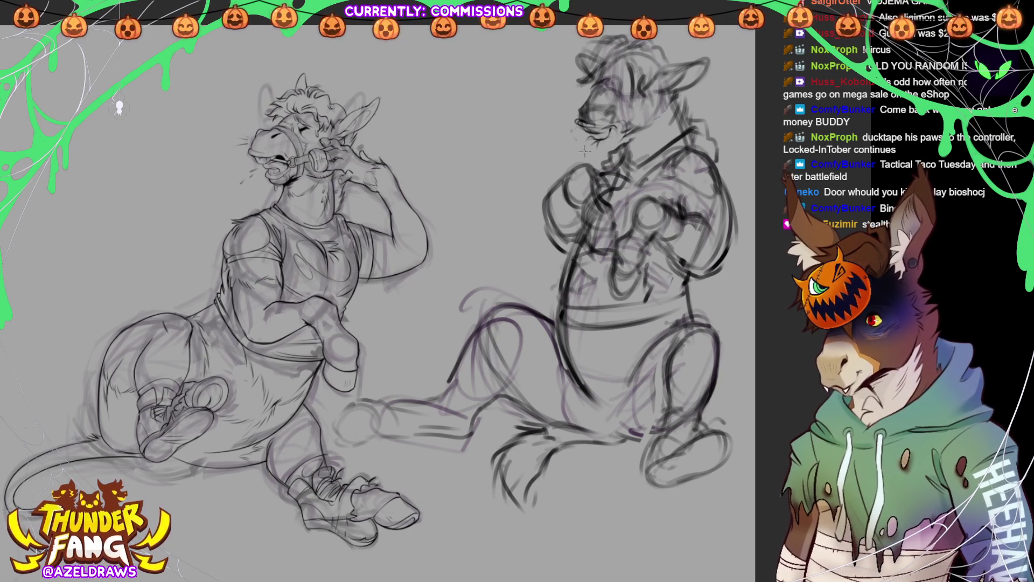
Sketch a wide-open laughing mouth and new chin on the right donkey's muzzle
left_click_drag(589, 132, 591, 153)
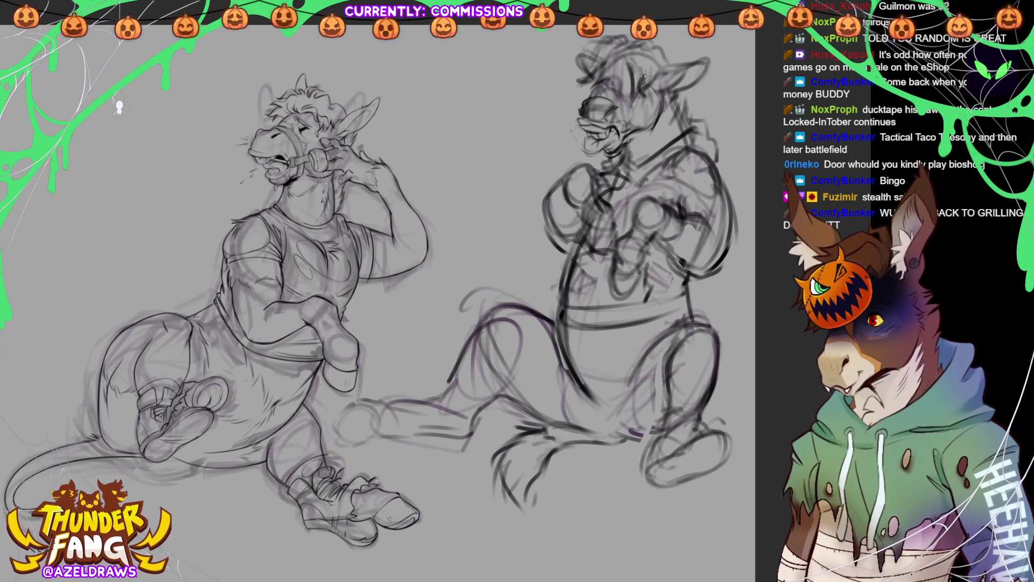
Lasso the right donkey's ear and move it slightly higher, then deselect
mouse_move(640, 53)
left_mouse_down()
mouse_move(628, 97)
mouse_move(655, 86)
mouse_move(642, 58)
left_mouse_up()
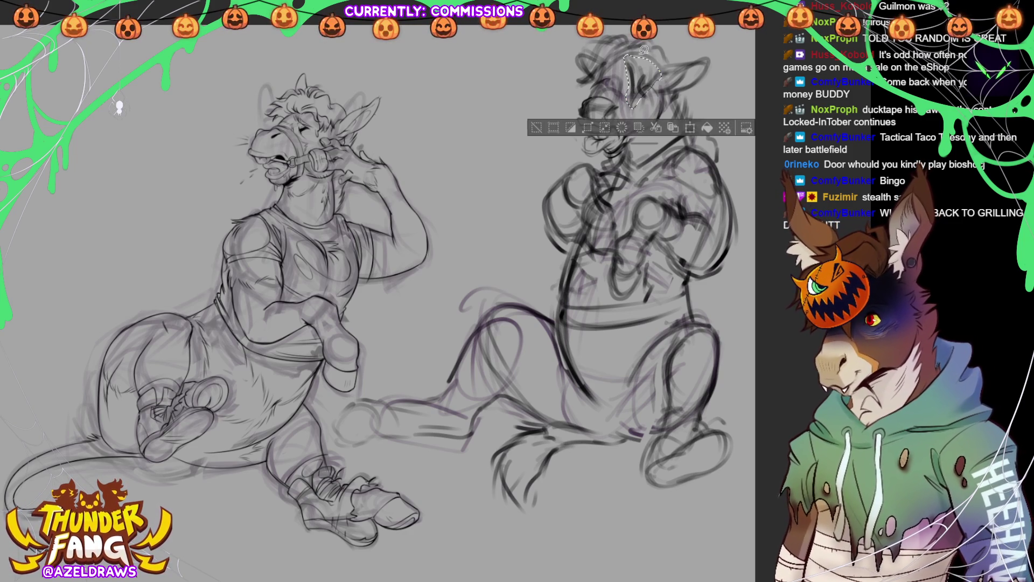
left_click(691, 127)
left_click_drag(624, 113, 628, 103)
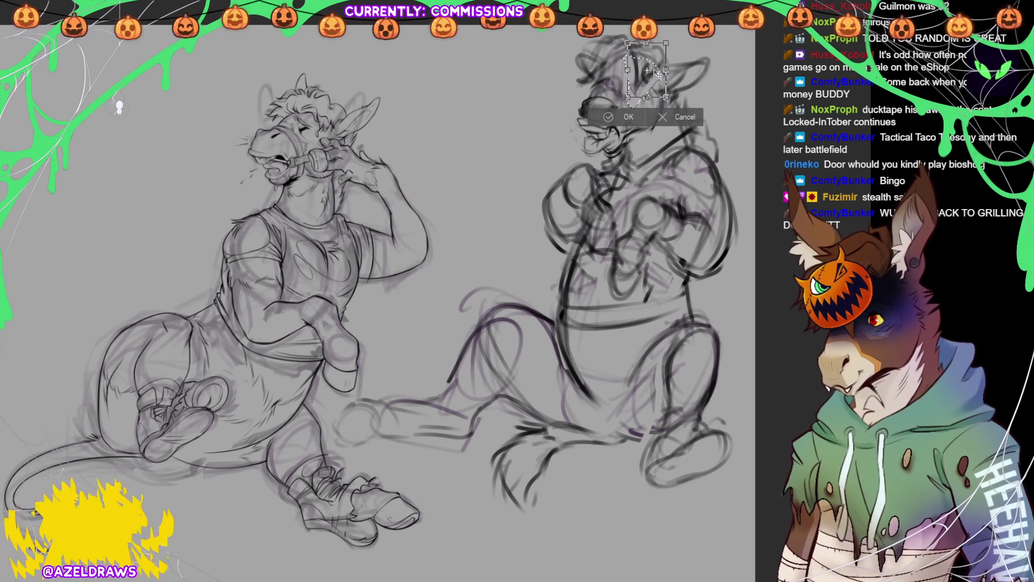
left_click(611, 117)
key("ctrl+d")
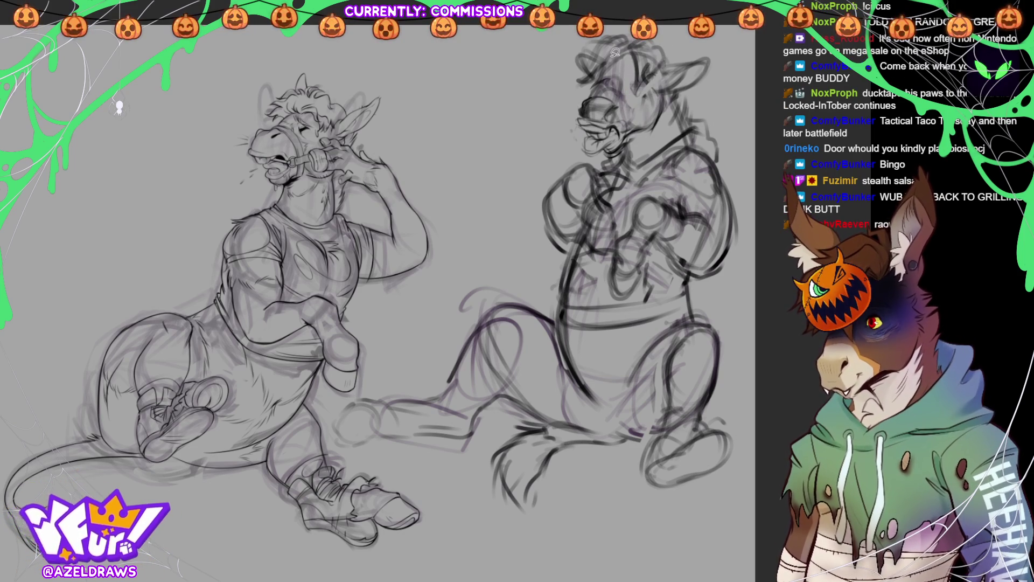
Lasso the ear tip and nudge it slightly left and down, then deselect
mouse_move(613, 56)
left_mouse_down()
mouse_move(595, 80)
mouse_move(597, 54)
mouse_move(625, 33)
left_mouse_up()
left_click(649, 112)
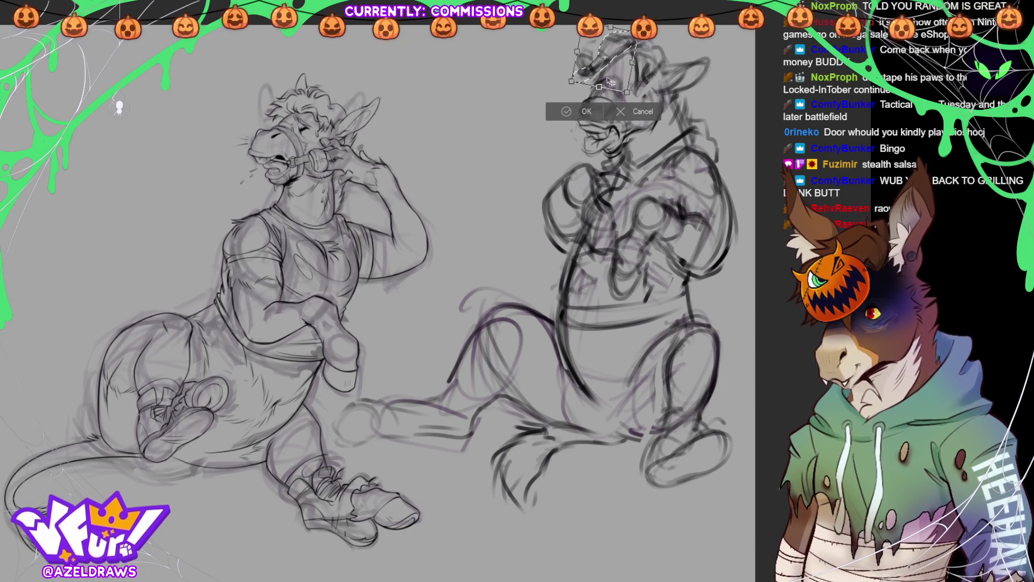
left_click_drag(625, 48, 622, 54)
left_click(564, 118)
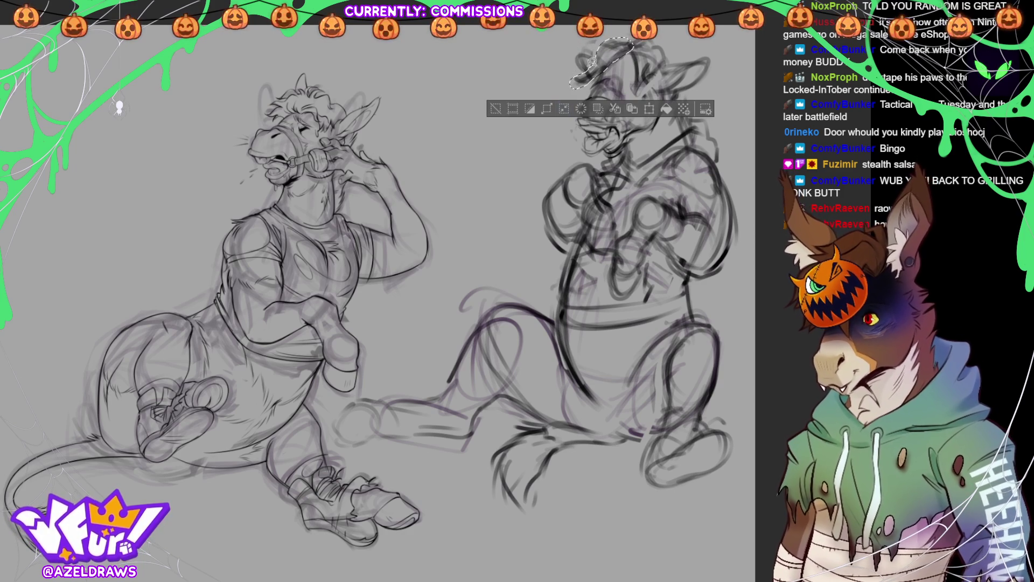
left_click(496, 108)
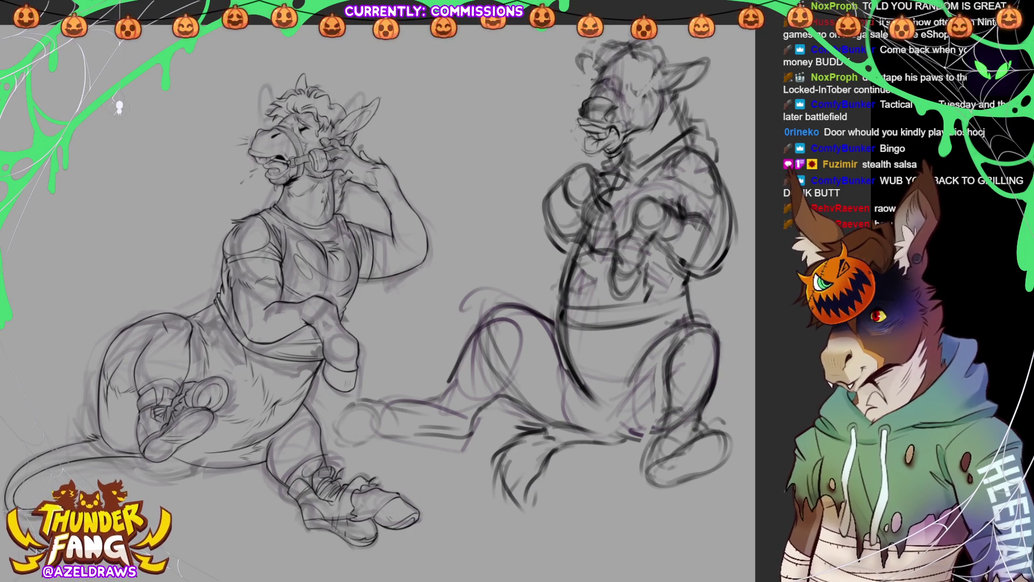
Draw small eye-detail strokes on the right donkey's face
left_click_drag(628, 81, 637, 92)
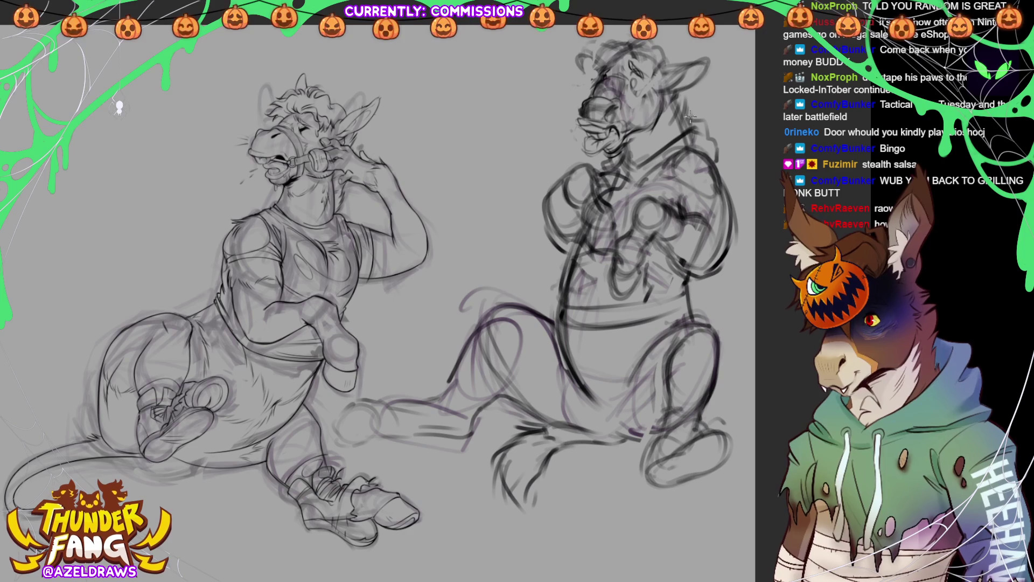
Lasso the right donkey's muzzle, re-angle it with Ctrl+T, apply, and deselect
mouse_move(629, 97)
left_mouse_down()
mouse_move(587, 91)
mouse_move(581, 152)
mouse_move(614, 160)
mouse_move(635, 123)
mouse_move(630, 108)
left_mouse_up()
key("ctrl+t")
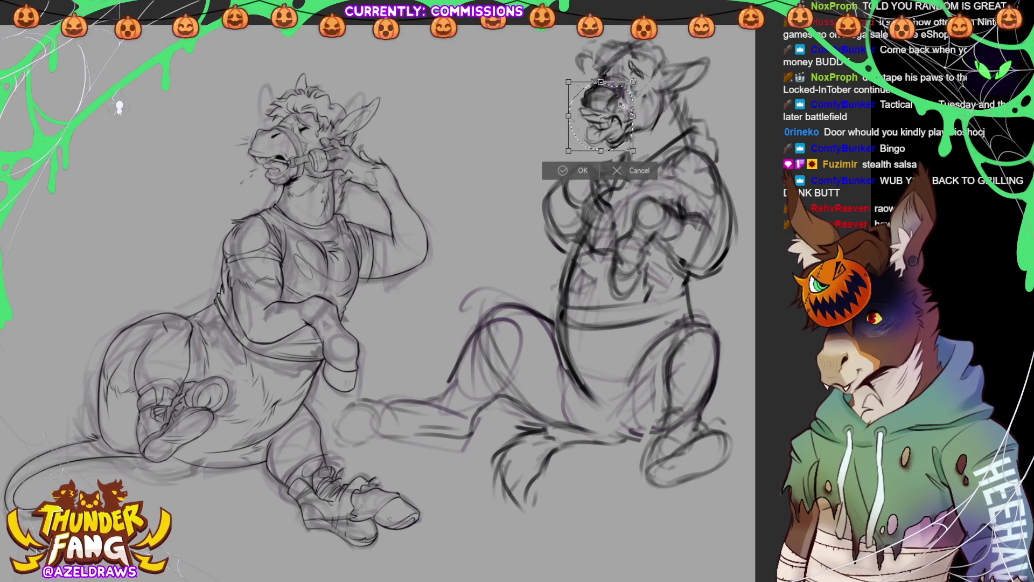
left_click(547, 171)
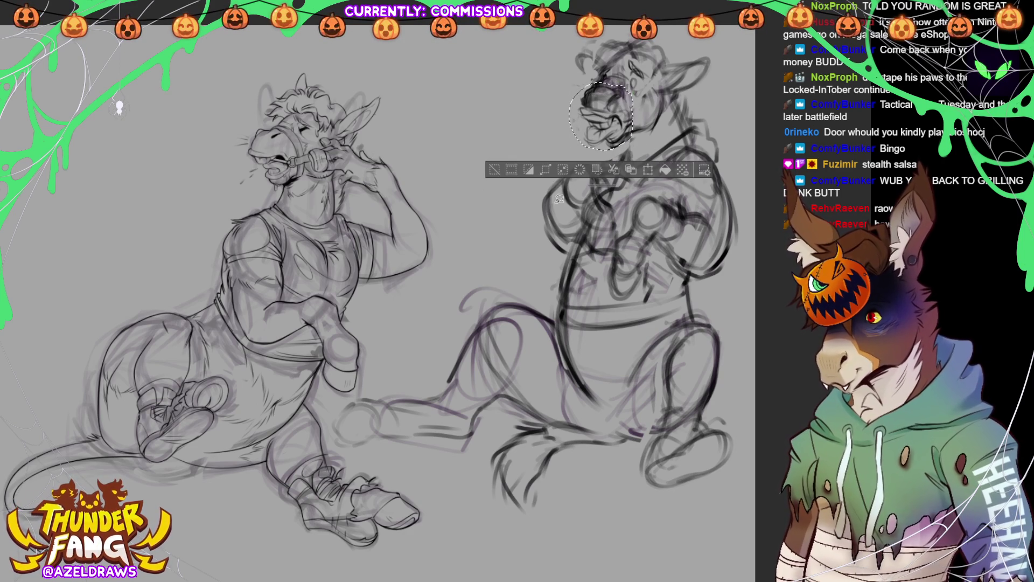
left_click(495, 170)
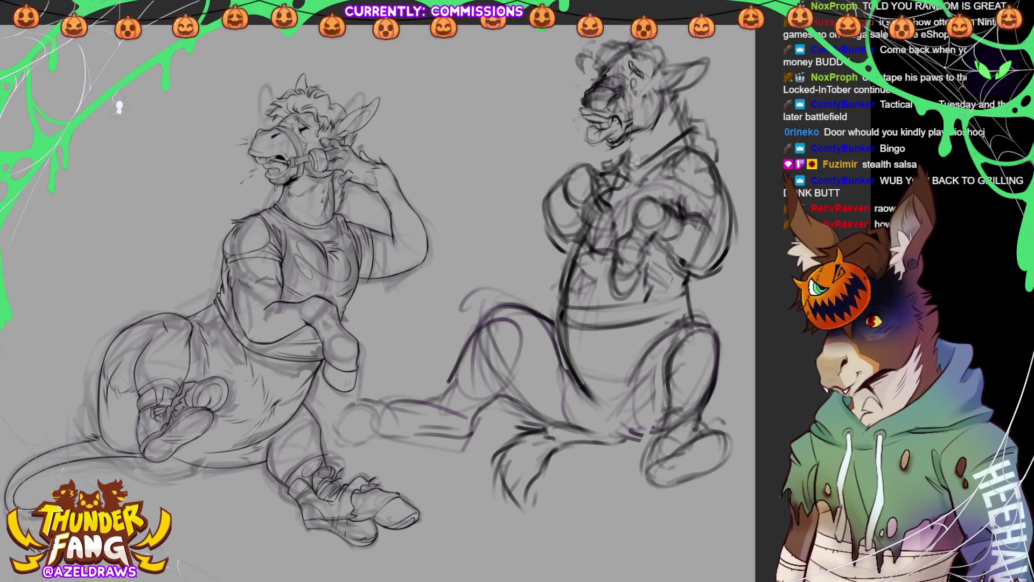